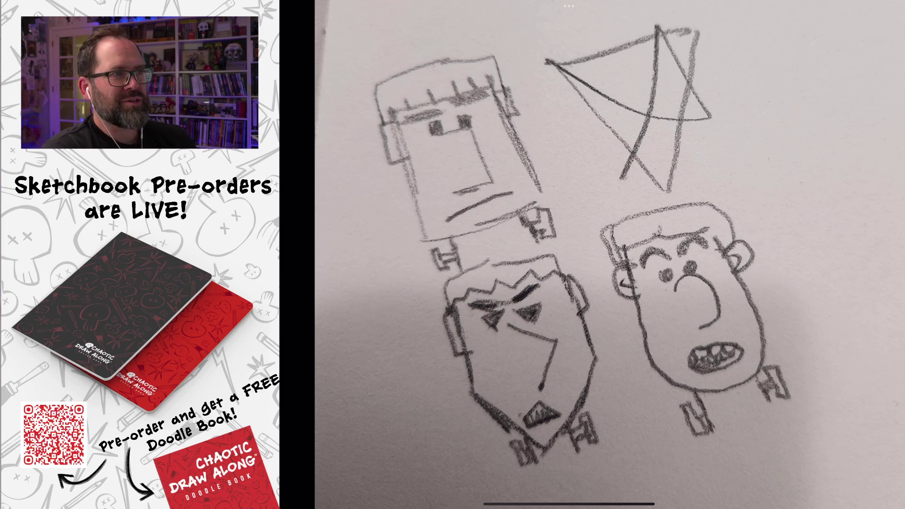
Go to the share-your-wips channel and open the pencil drawing of the figure with a hammer full screen
{"action": "scroll", "coordinate": [569, 301], "scroll_direction": "down", "scroll_amount": 5}
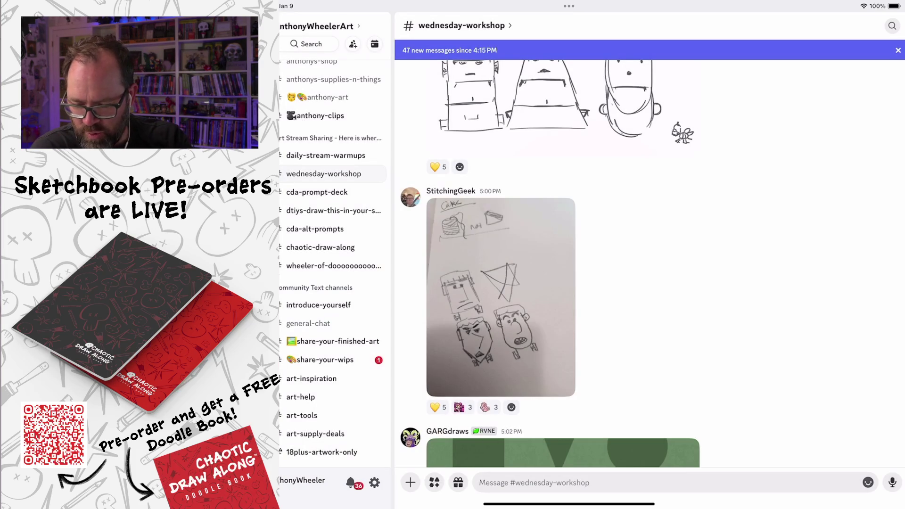
{"action": "left_click", "coordinate": [325, 359]}
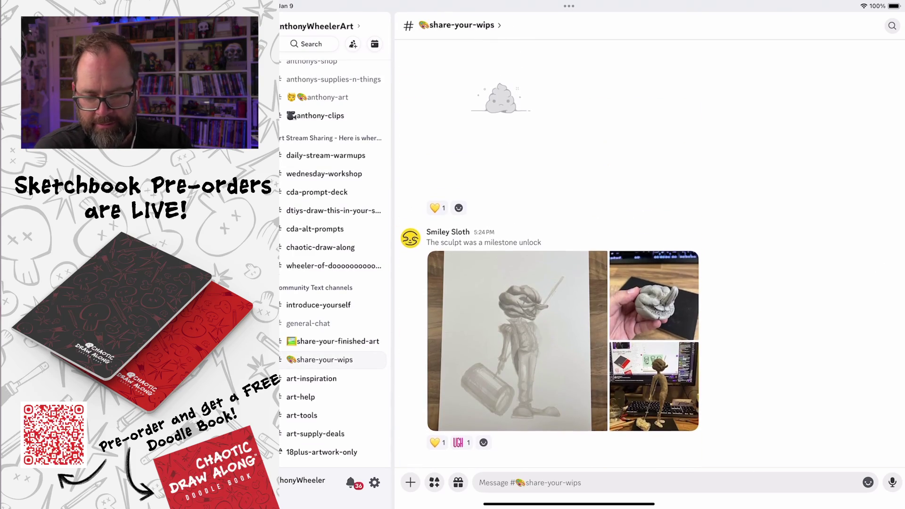
{"action": "left_click", "coordinate": [517, 341]}
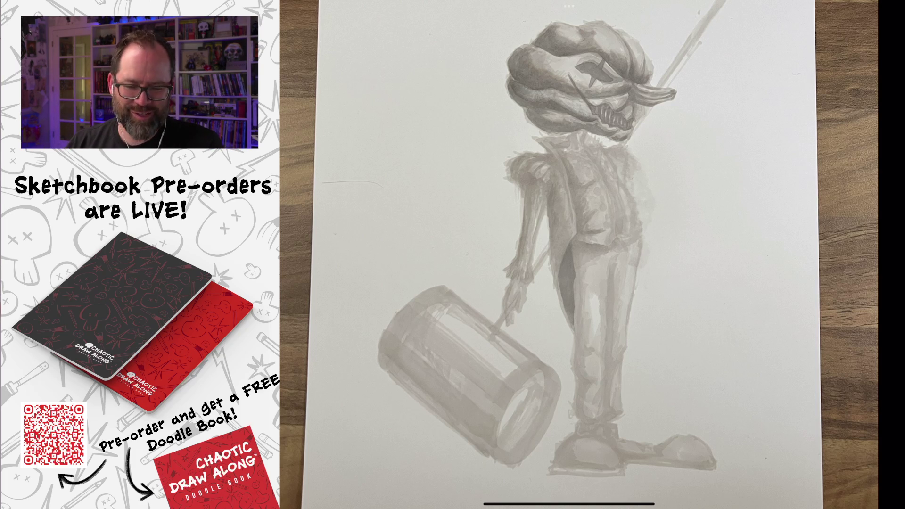
Zoom in and out on the pencil figure drawing, then advance to the clay head photo
{"action": "scroll", "coordinate": [634, 94], "scroll_direction": "up", "scroll_amount": 5}
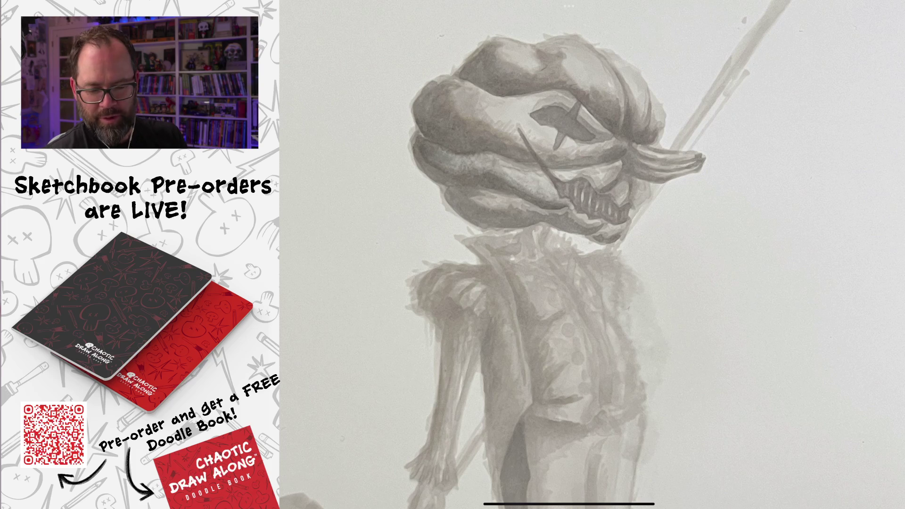
{"action": "scroll", "coordinate": [569, 255], "scroll_direction": "down", "scroll_amount": 5}
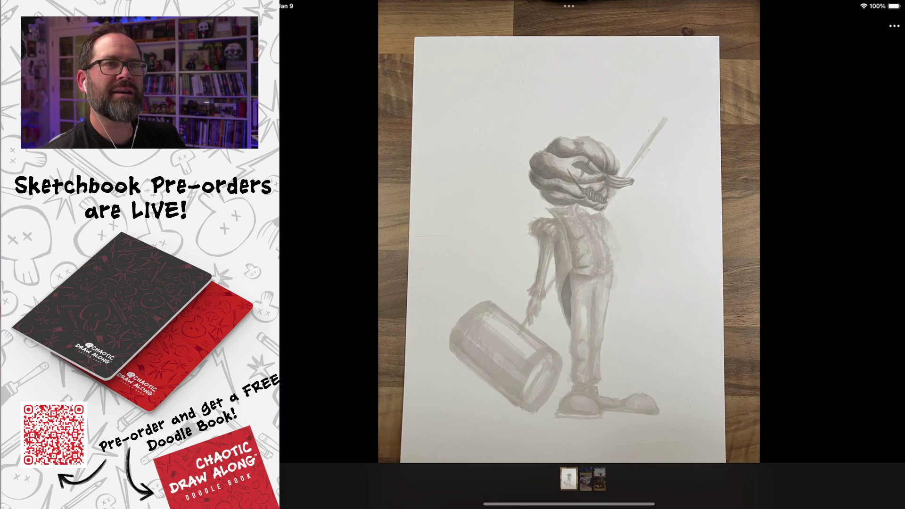
{"action": "left_click_drag", "start_coordinate": [660, 254], "coordinate": [471, 254]}
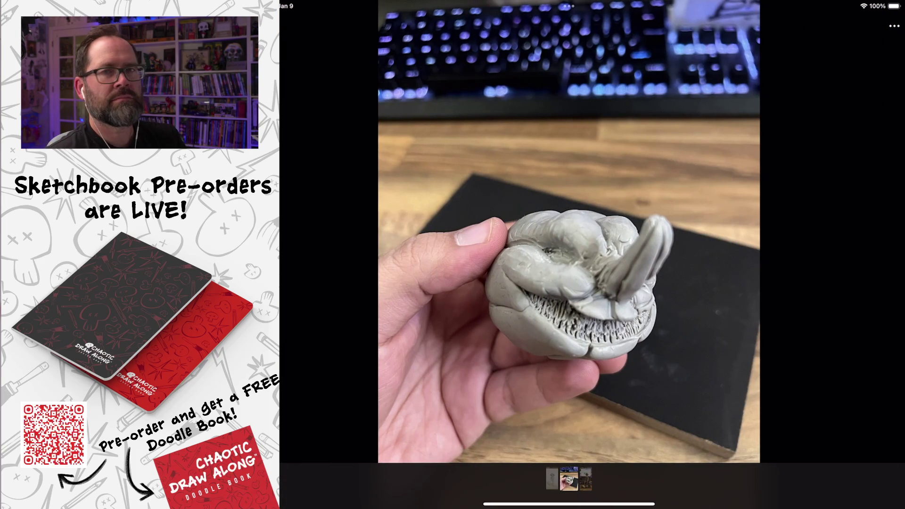
Inspect the clay head, then the full clay figure on its wire armature, and close the viewer
{"action": "scroll", "coordinate": [580, 283], "scroll_direction": "up", "scroll_amount": 5}
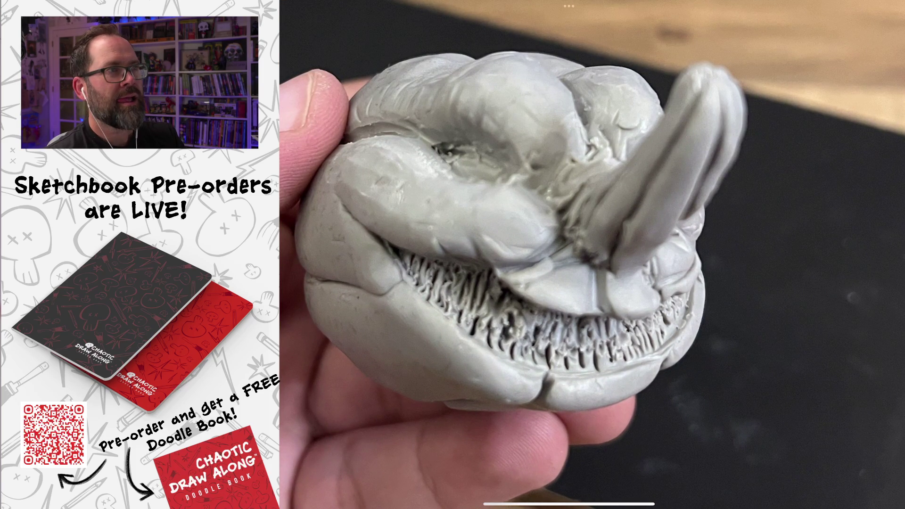
{"action": "scroll", "coordinate": [589, 254], "scroll_direction": "down", "scroll_amount": 5}
{"action": "left_click_drag", "start_coordinate": [660, 254], "coordinate": [471, 254]}
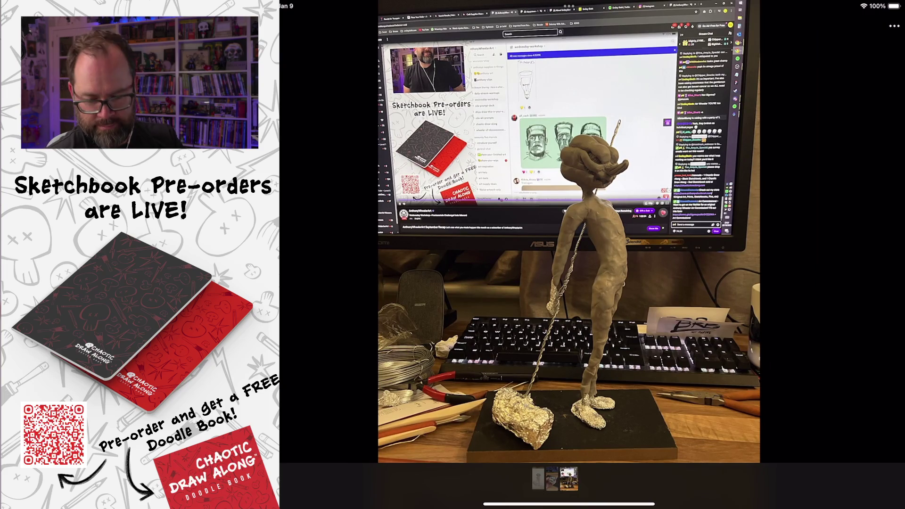
{"action": "scroll", "coordinate": [613, 155], "scroll_direction": "up", "scroll_amount": 5}
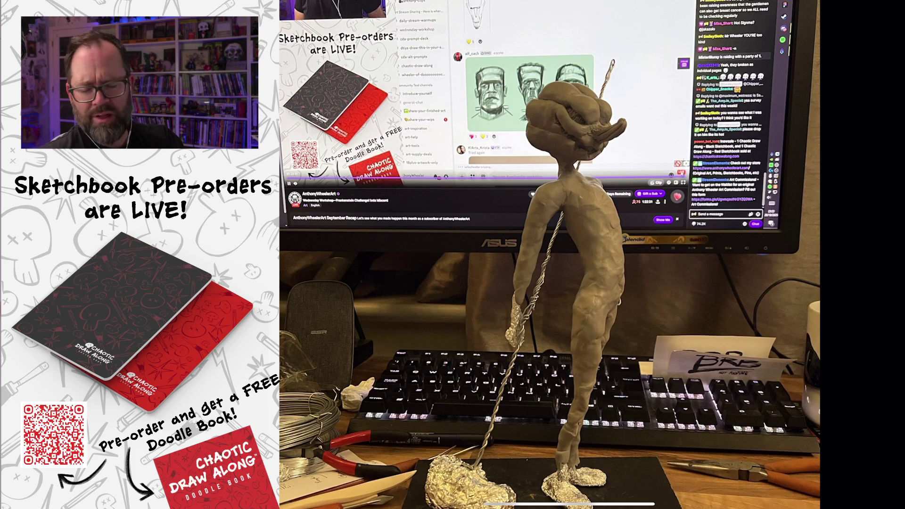
{"action": "key", "text": "Escape"}
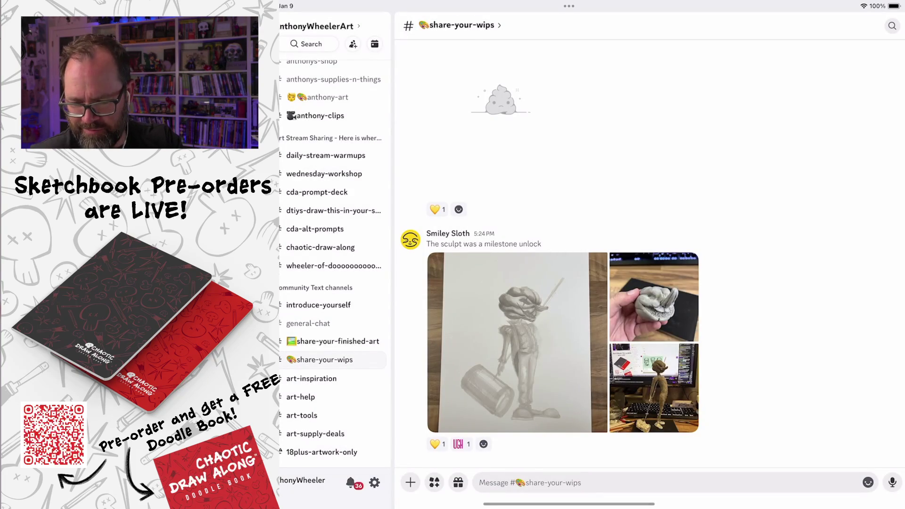
Switch to the wednesday-workshop channel and scroll down through its posts
{"action": "left_click", "coordinate": [323, 173]}
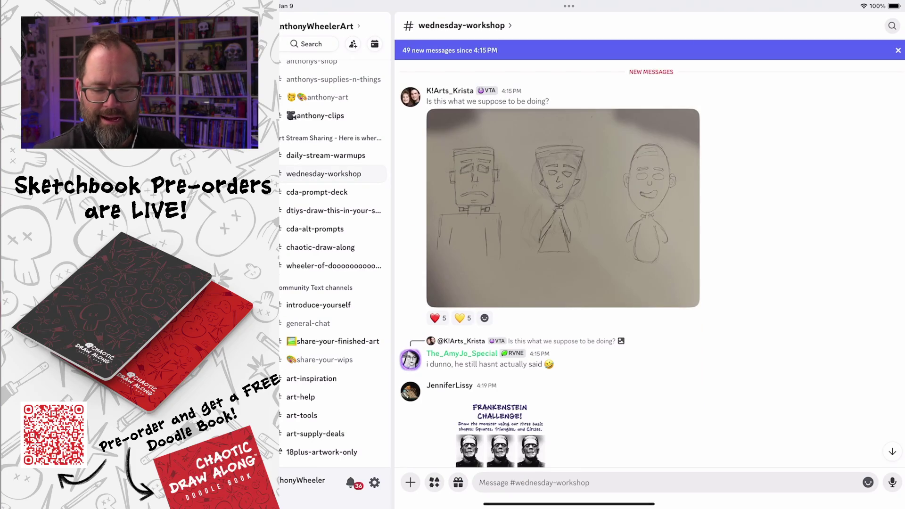
{"action": "scroll", "coordinate": [651, 263], "scroll_direction": "up", "scroll_amount": 10}
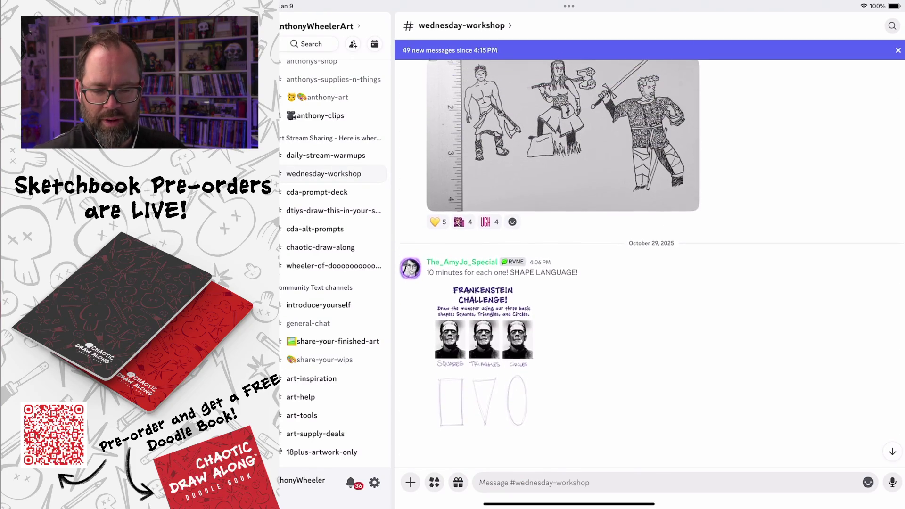
{"action": "scroll", "coordinate": [650, 262], "scroll_direction": "down", "scroll_amount": 15}
{"action": "scroll", "coordinate": [650, 263], "scroll_direction": "down", "scroll_amount": 10}
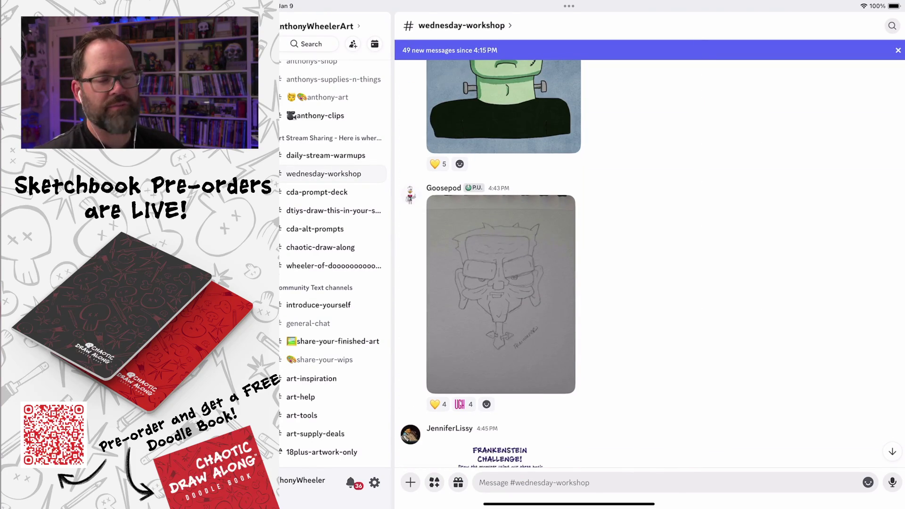
{"action": "scroll", "coordinate": [650, 263], "scroll_direction": "down", "scroll_amount": 15}
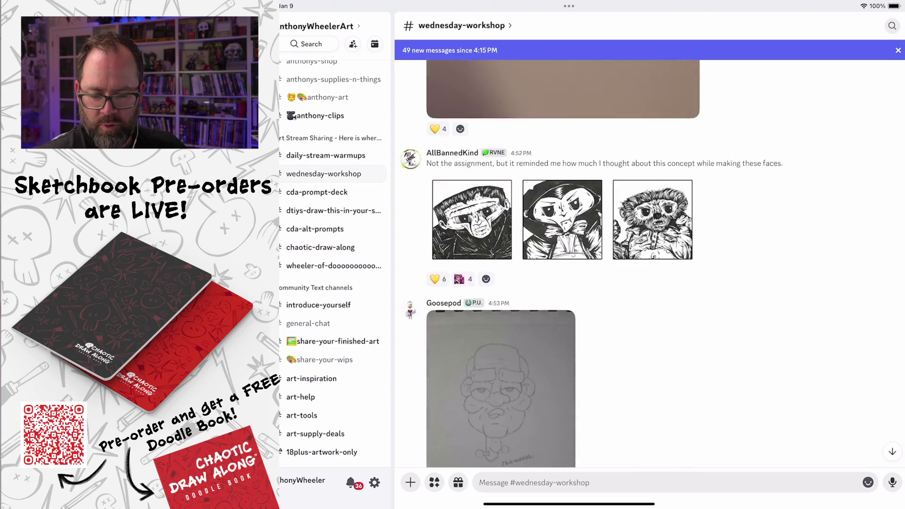
{"action": "scroll", "coordinate": [650, 263], "scroll_direction": "down", "scroll_amount": 15}
{"action": "scroll", "coordinate": [650, 263], "scroll_direction": "down", "scroll_amount": 15}
{"action": "scroll", "coordinate": [651, 263], "scroll_direction": "down", "scroll_amount": 15}
{"action": "scroll", "coordinate": [650, 263], "scroll_direction": "down", "scroll_amount": 5}
Find the green three-head Frankenstein painting and open it full screen
{"action": "scroll", "coordinate": [651, 263], "scroll_direction": "up", "scroll_amount": 7}
{"action": "scroll", "coordinate": [650, 263], "scroll_direction": "down", "scroll_amount": 11}
{"action": "scroll", "coordinate": [650, 263], "scroll_direction": "down", "scroll_amount": 2}
{"action": "scroll", "coordinate": [650, 263], "scroll_direction": "up", "scroll_amount": 3}
{"action": "scroll", "coordinate": [651, 263], "scroll_direction": "up", "scroll_amount": 8}
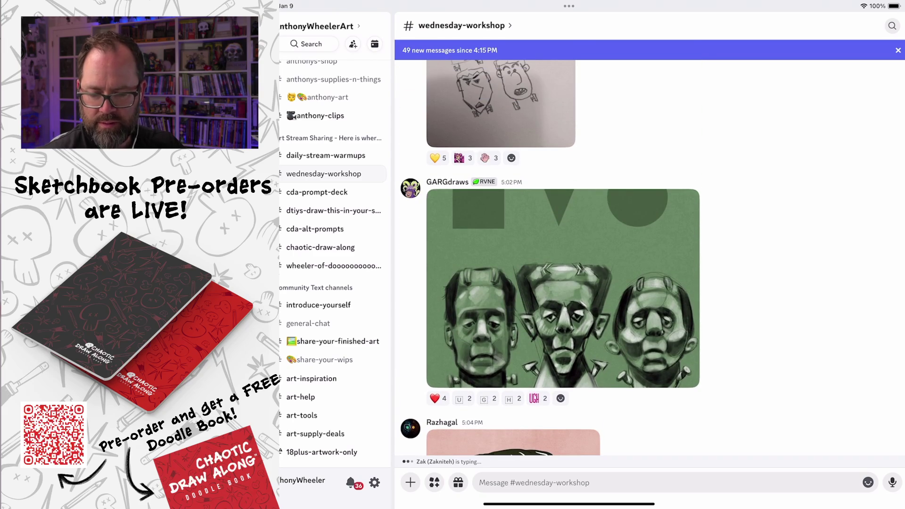
{"action": "left_click", "coordinate": [563, 288]}
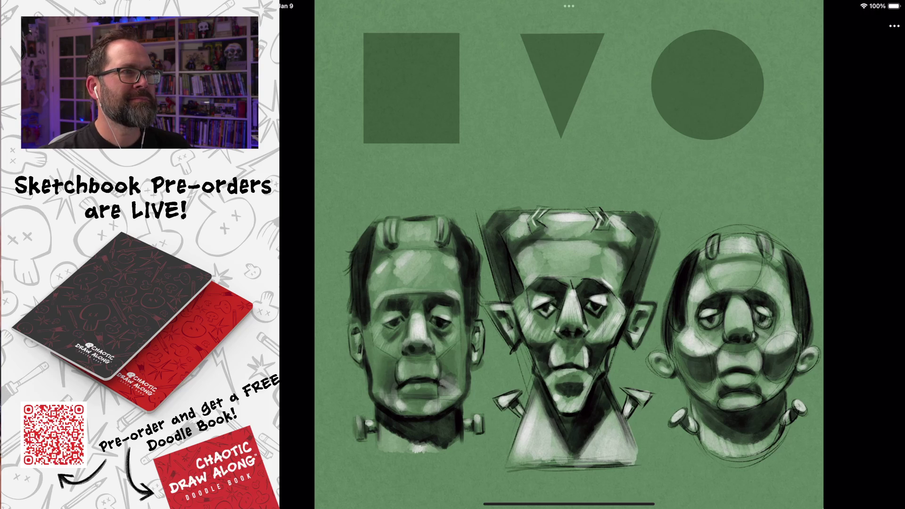
Zoom around the three heads, then return to the channel at the pink-background Frankenstein post
{"action": "scroll", "coordinate": [570, 306], "scroll_direction": "up", "scroll_amount": 5}
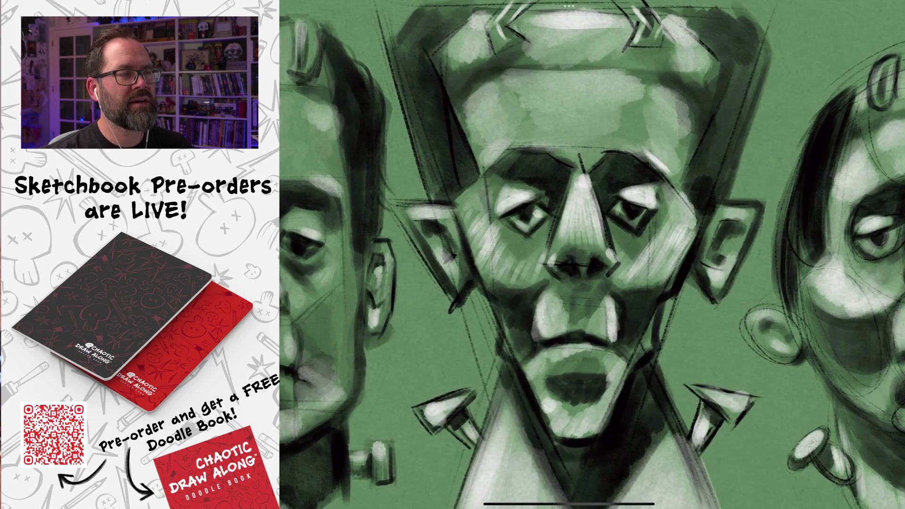
{"action": "scroll", "coordinate": [591, 254], "scroll_direction": "right", "scroll_amount": 10}
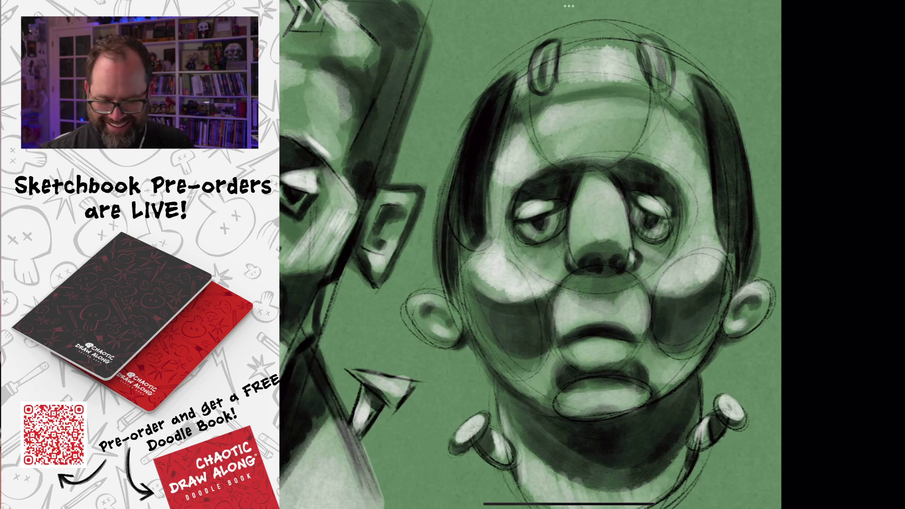
{"action": "scroll", "coordinate": [530, 255], "scroll_direction": "down", "scroll_amount": 5}
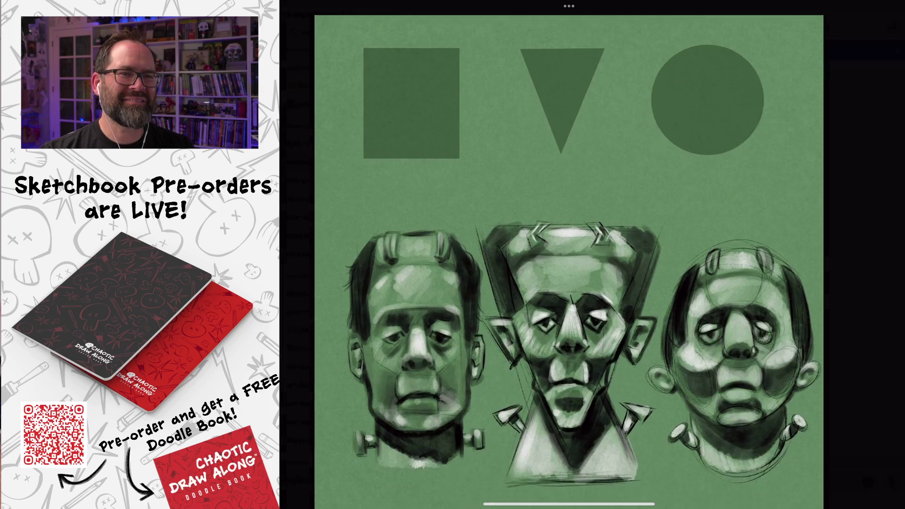
{"action": "key", "text": "super+Tab"}
{"action": "scroll", "coordinate": [650, 254], "scroll_direction": "down", "scroll_amount": 5}
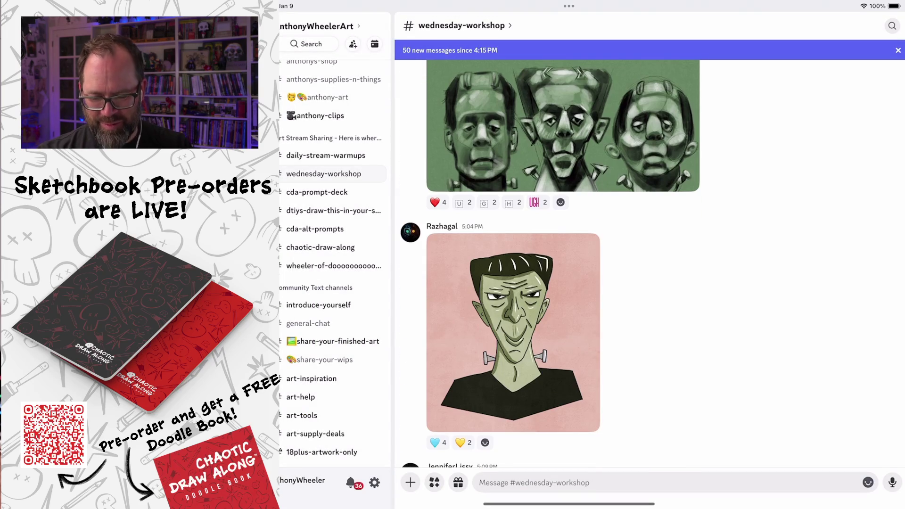
Open the pink-background Frankenstein portrait and zoom in and out on its face
{"action": "left_click", "coordinate": [444, 326]}
{"action": "scroll", "coordinate": [577, 254], "scroll_direction": "up", "scroll_amount": 3}
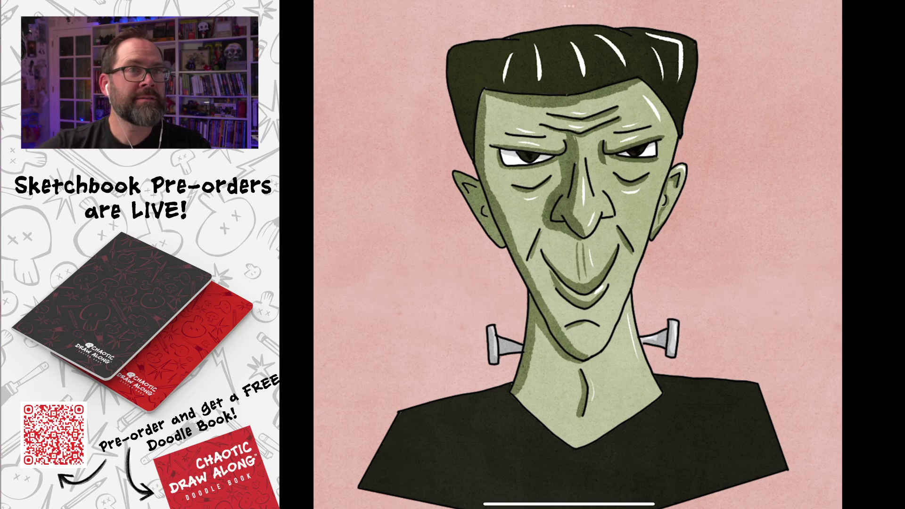
{"action": "scroll", "coordinate": [565, 254], "scroll_direction": "up", "scroll_amount": 5}
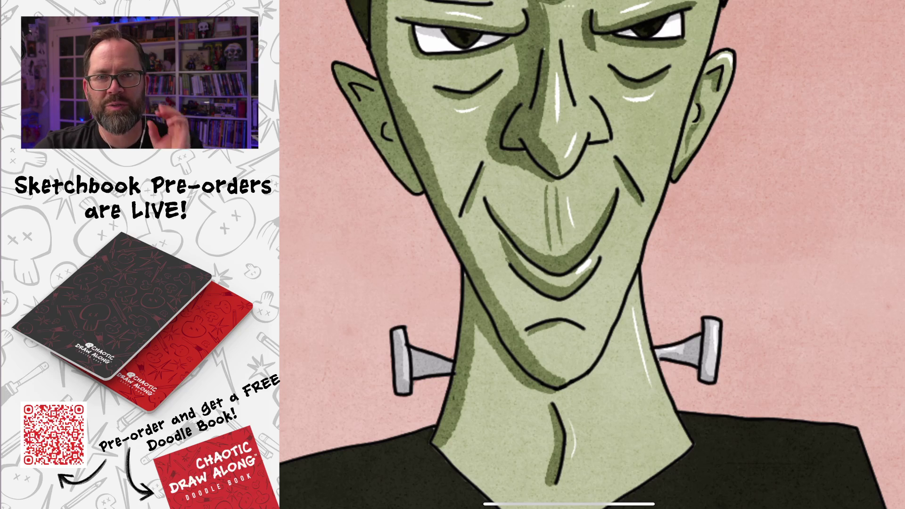
{"action": "scroll", "coordinate": [591, 255], "scroll_direction": "down", "scroll_amount": 5}
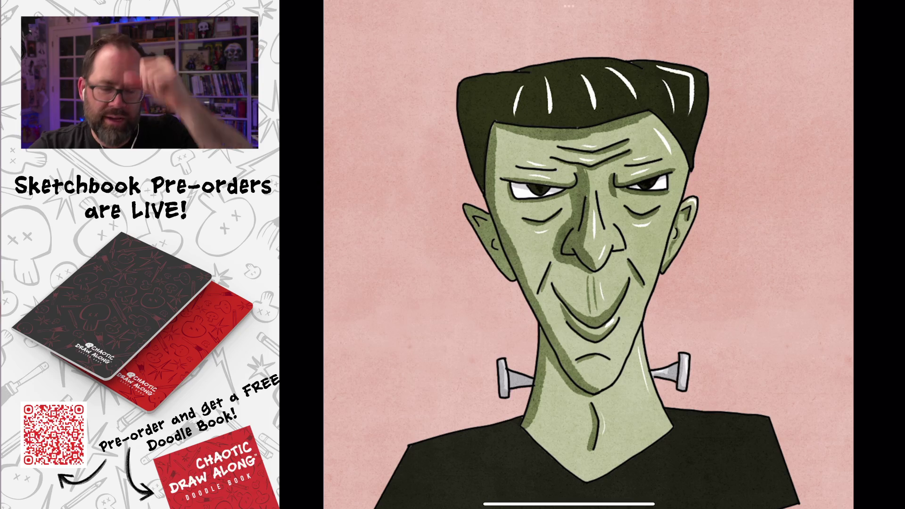
{"action": "scroll", "coordinate": [569, 255], "scroll_direction": "down", "scroll_amount": 2}
{"action": "mouse_move", "coordinate": [518, 503]}
{"action": "left_mouse_down"}
{"action": "mouse_move", "coordinate": [707, 504]}
{"action": "mouse_move", "coordinate": [471, 504]}
{"action": "left_mouse_up"}
Study the triangle-head Frankenstein Challenge drawing, then open the smiling round-faced Frankenstein image
{"action": "scroll", "coordinate": [612, 236], "scroll_direction": "up", "scroll_amount": 3}
{"action": "left_click", "coordinate": [525, 330]}
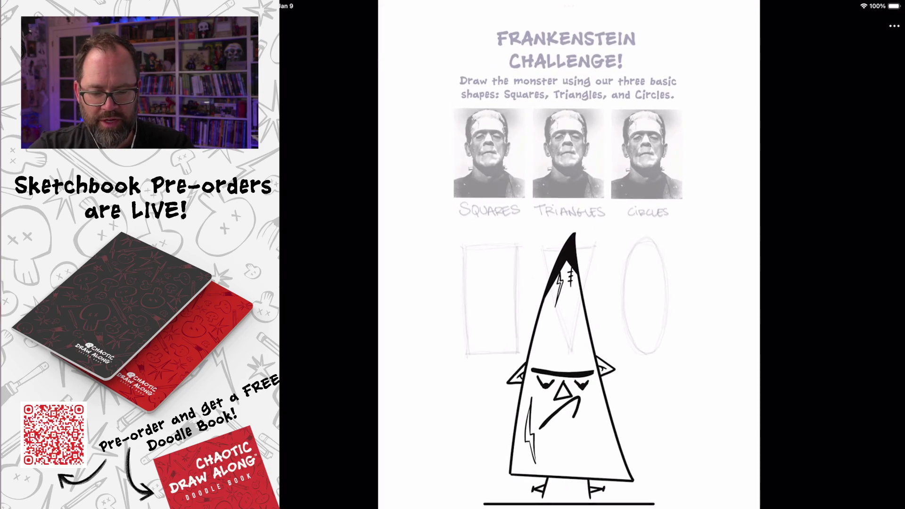
{"action": "scroll", "coordinate": [565, 254], "scroll_direction": "up", "scroll_amount": 3}
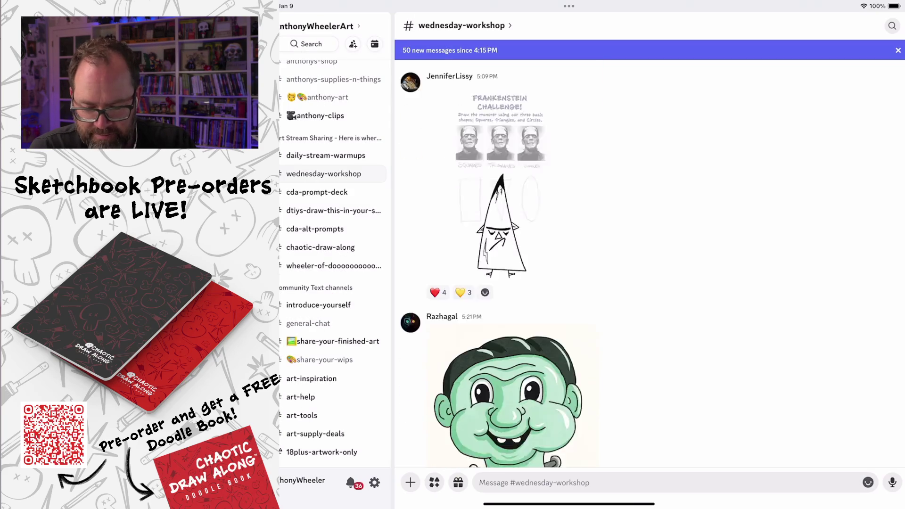
{"action": "scroll", "coordinate": [584, 260], "scroll_direction": "down", "scroll_amount": 3}
{"action": "left_click", "coordinate": [514, 257]}
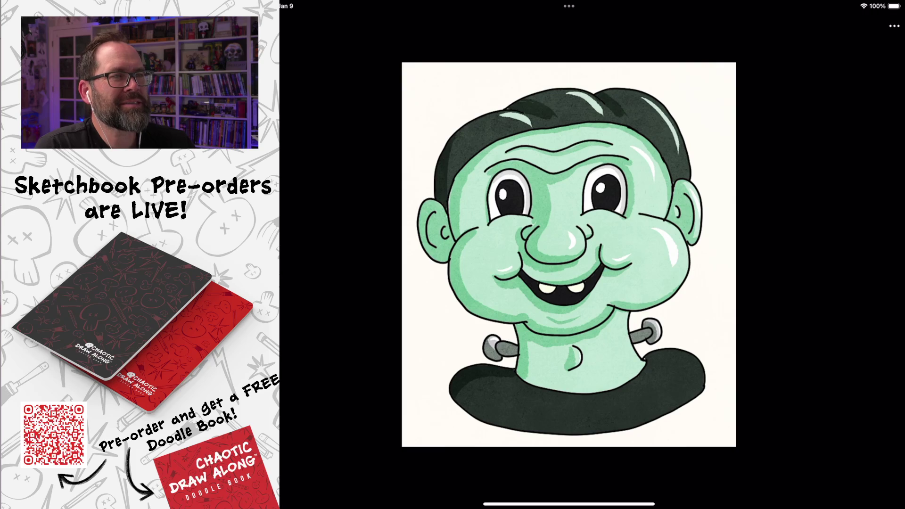
{"action": "scroll", "coordinate": [583, 193], "scroll_direction": "up", "scroll_amount": 5}
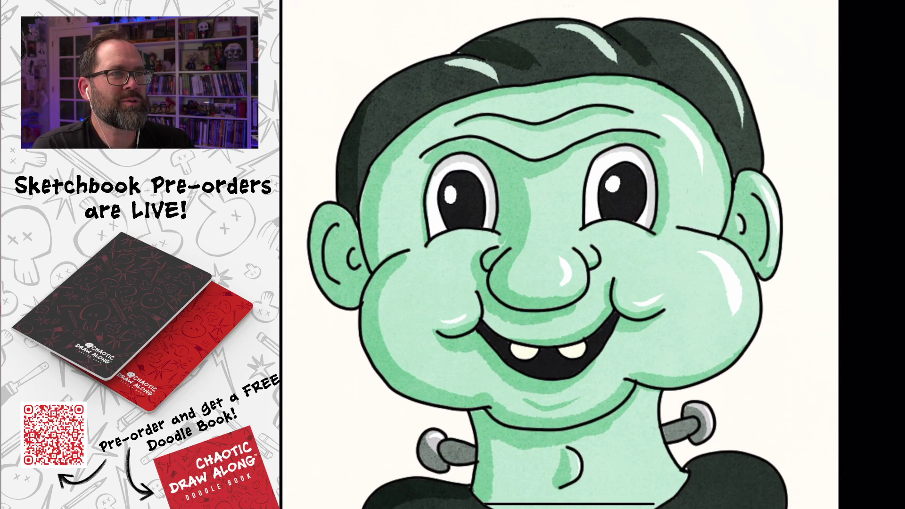
{"action": "scroll", "coordinate": [569, 254], "scroll_direction": "down", "scroll_amount": 5}
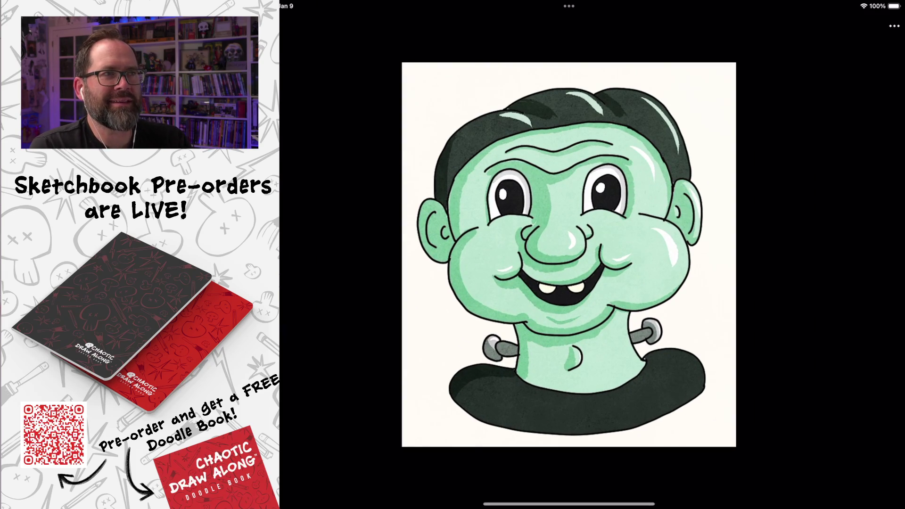
{"action": "left_click_drag", "start_coordinate": [569, 503], "coordinate": [753, 503]}
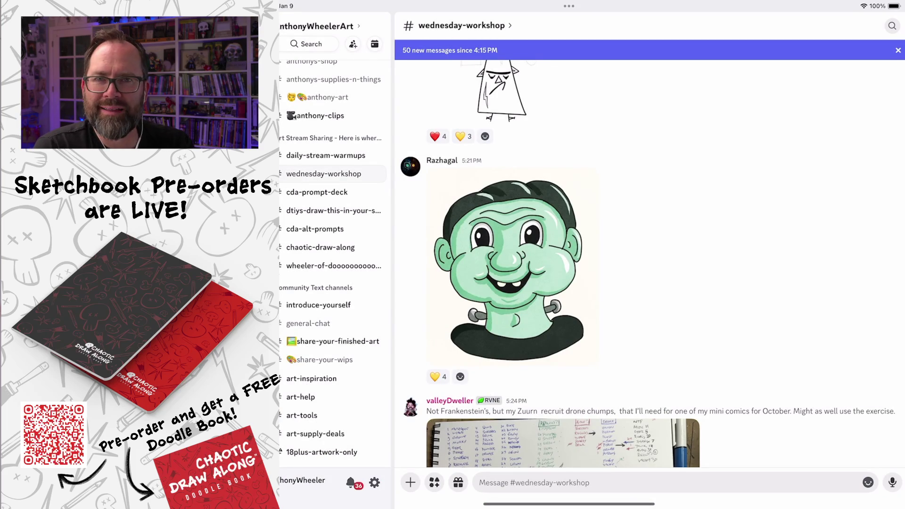
{"action": "scroll", "coordinate": [646, 264], "scroll_direction": "down", "scroll_amount": 2}
{"action": "scroll", "coordinate": [645, 264], "scroll_direction": "down", "scroll_amount": 5}
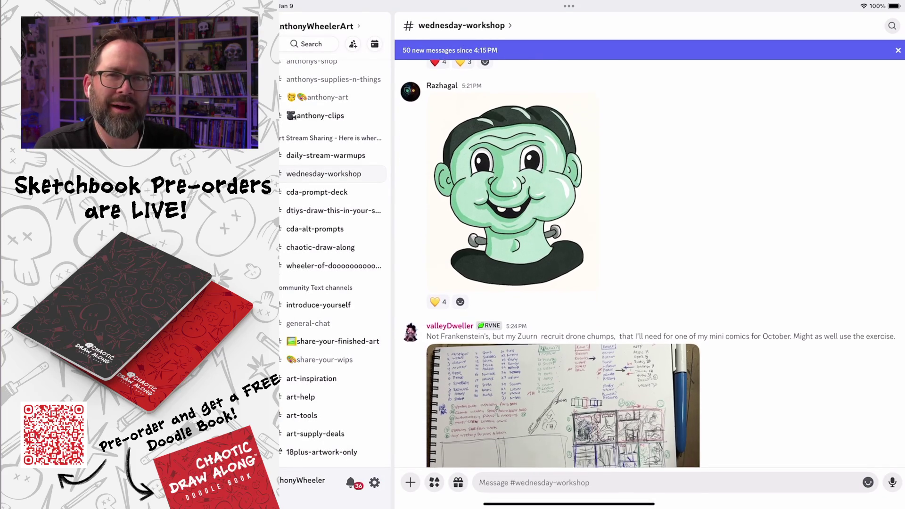
{"action": "left_click", "coordinate": [563, 293]}
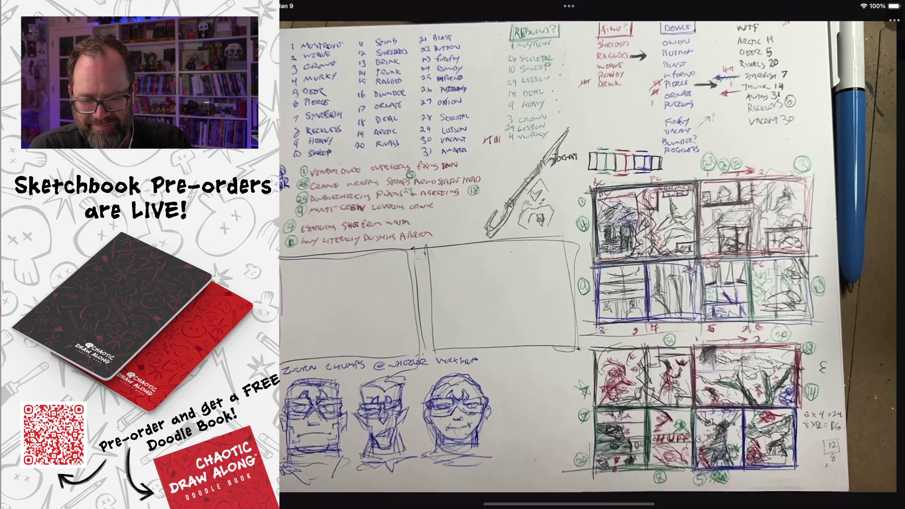
{"action": "left_click_drag", "start_coordinate": [562, 292], "coordinate": [562, 424]}
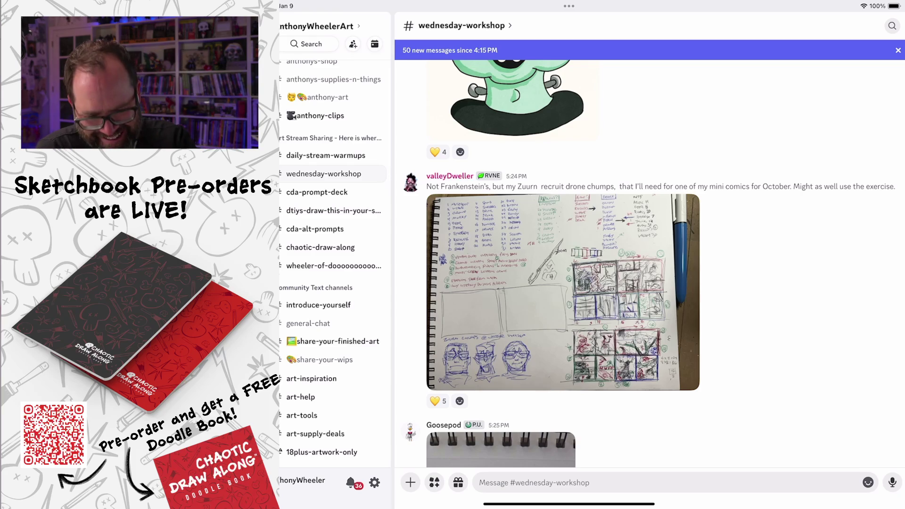
{"action": "left_click", "coordinate": [562, 292]}
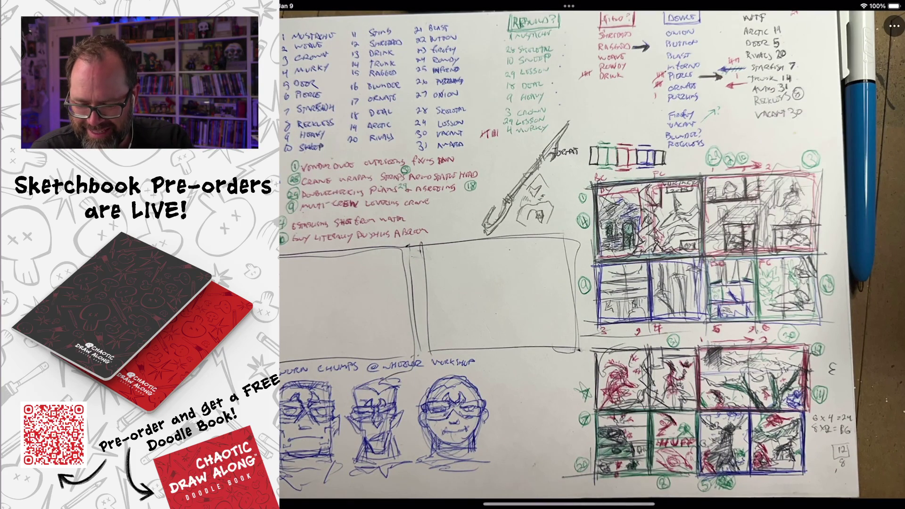
{"action": "scroll", "coordinate": [592, 250], "scroll_direction": "up", "scroll_amount": 3}
{"action": "scroll", "coordinate": [565, 306], "scroll_direction": "up", "scroll_amount": 2}
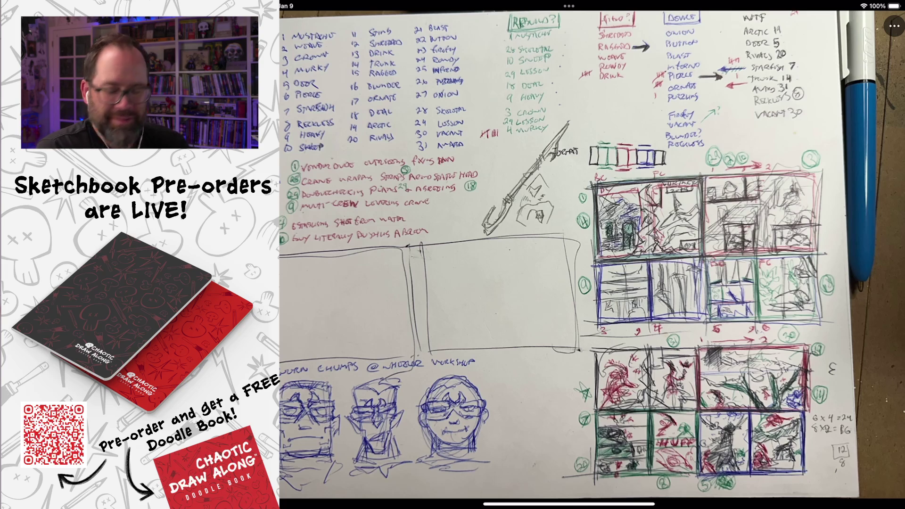
{"action": "key", "text": "Escape"}
{"action": "scroll", "coordinate": [649, 282], "scroll_direction": "down", "scroll_amount": 3}
{"action": "left_click", "coordinate": [499, 382]}
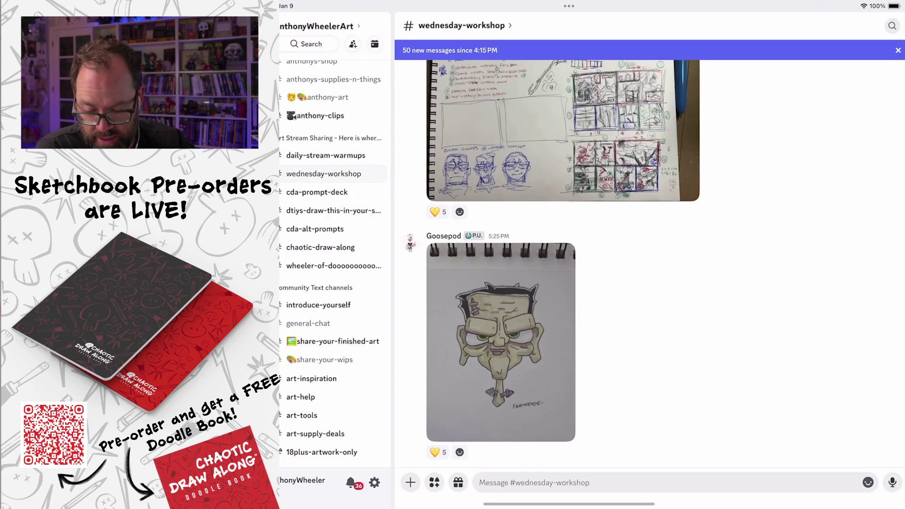
{"action": "scroll", "coordinate": [563, 255], "scroll_direction": "down", "scroll_amount": 5}
{"action": "left_click", "coordinate": [564, 292]}
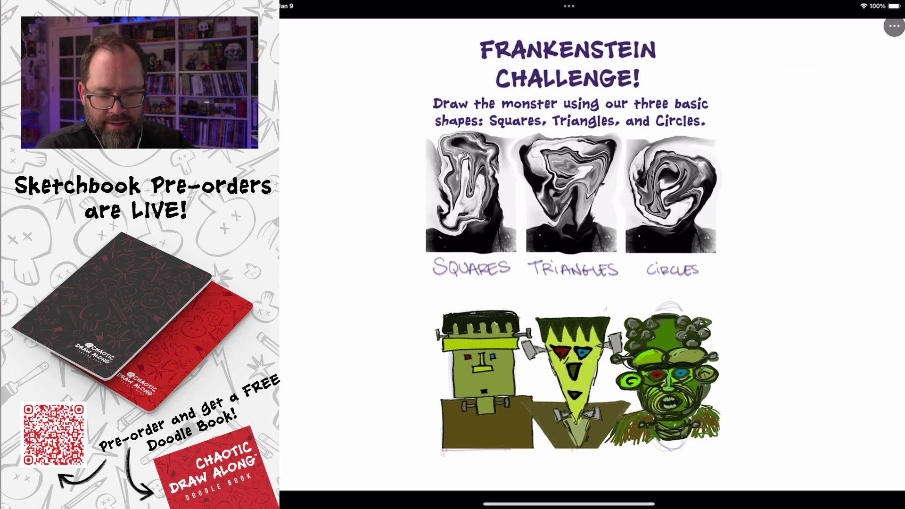
{"action": "scroll", "coordinate": [563, 94], "scroll_direction": "up", "scroll_amount": 5}
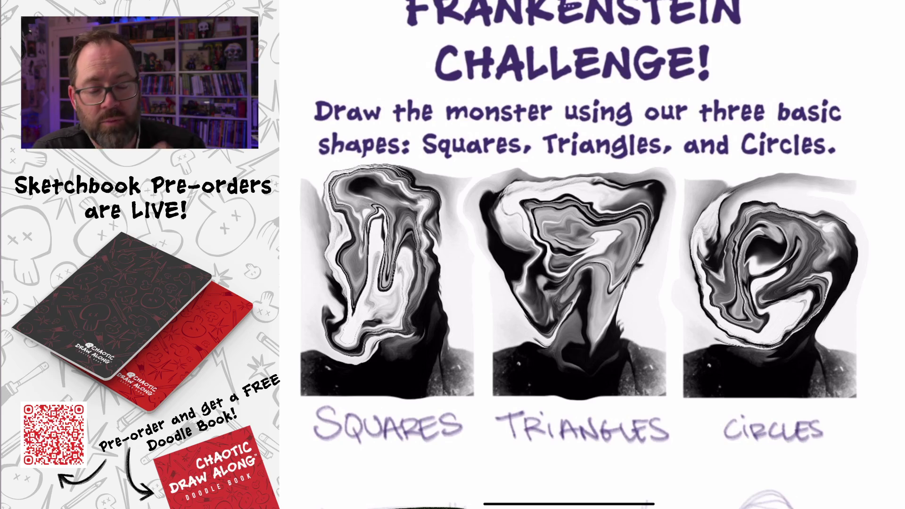
{"action": "scroll", "coordinate": [591, 283], "scroll_direction": "down", "scroll_amount": 5}
{"action": "scroll", "coordinate": [591, 255], "scroll_direction": "up", "scroll_amount": 5}
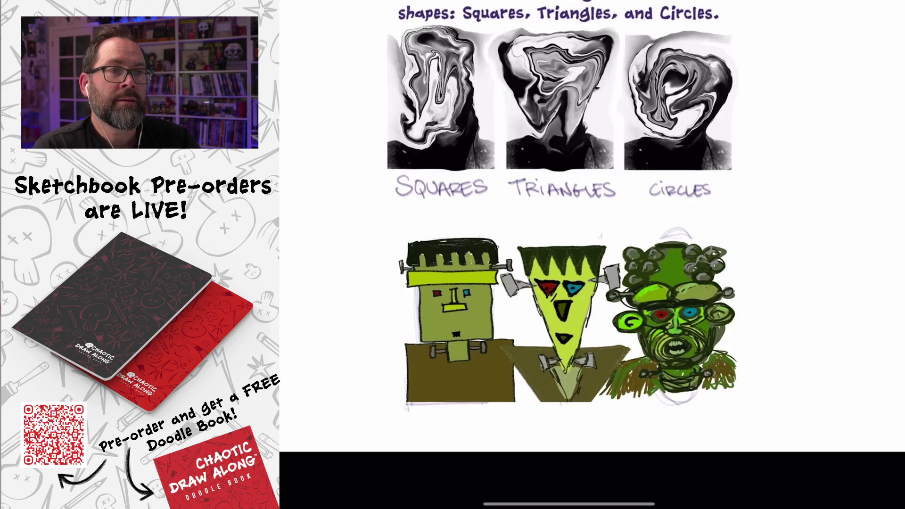
{"action": "scroll", "coordinate": [592, 283], "scroll_direction": "up", "scroll_amount": 2}
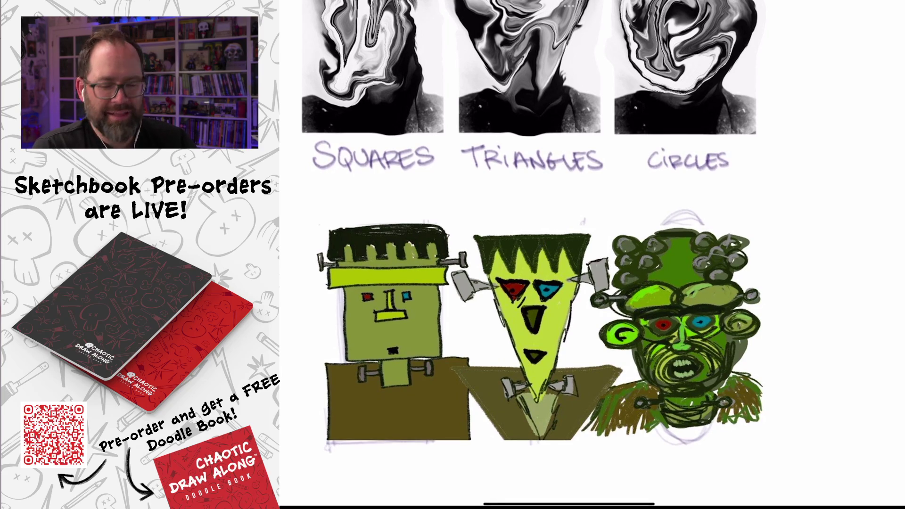
{"action": "scroll", "coordinate": [679, 330], "scroll_direction": "up", "scroll_amount": 5}
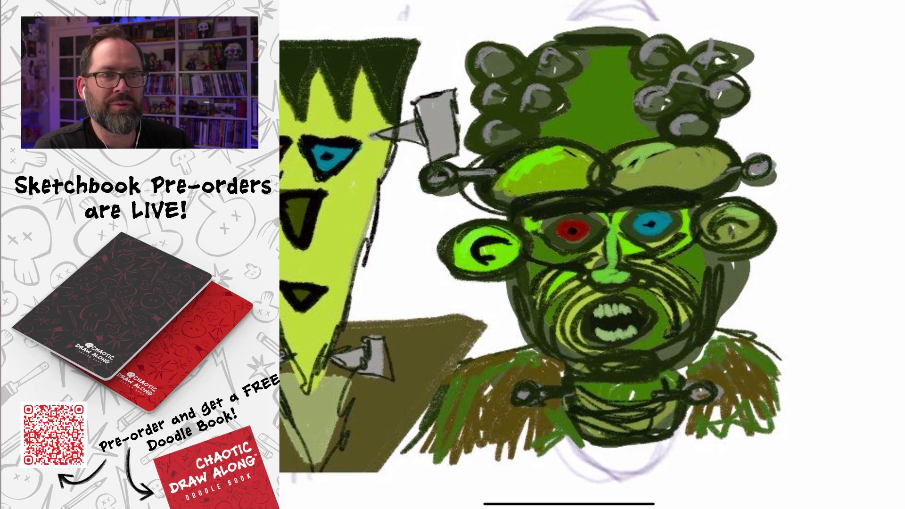
{"action": "scroll", "coordinate": [532, 257], "scroll_direction": "down", "scroll_amount": 3}
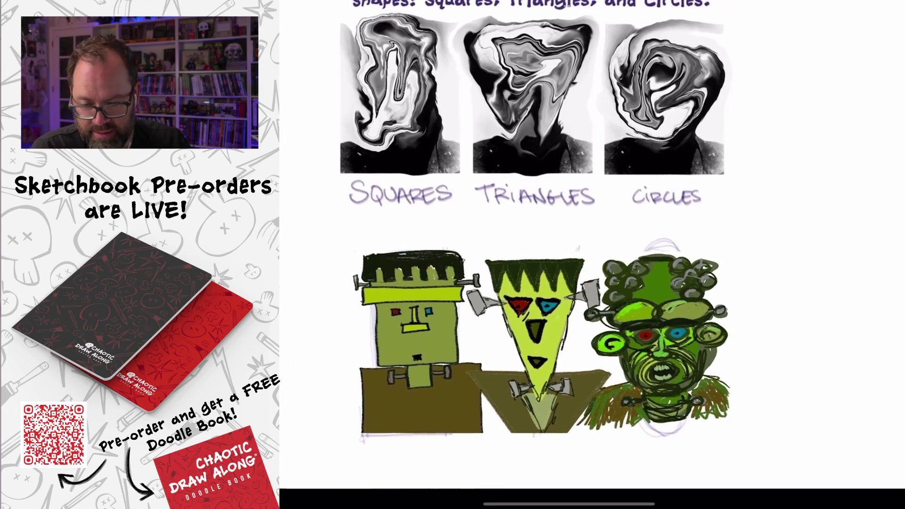
{"action": "key", "text": "Escape"}
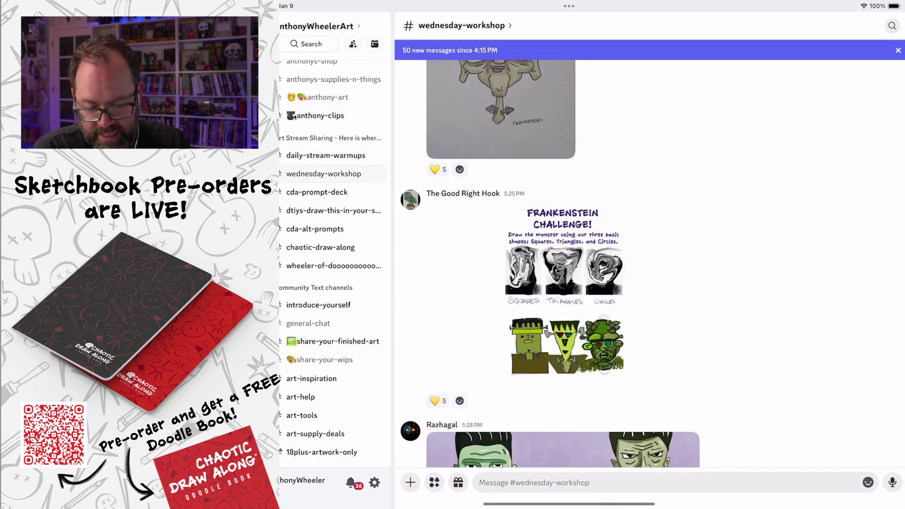
View the three Frankenstein heads painting, close it, and open the two sculpted busts image
{"action": "scroll", "coordinate": [563, 260], "scroll_direction": "down", "scroll_amount": 5}
{"action": "left_click", "coordinate": [563, 260]}
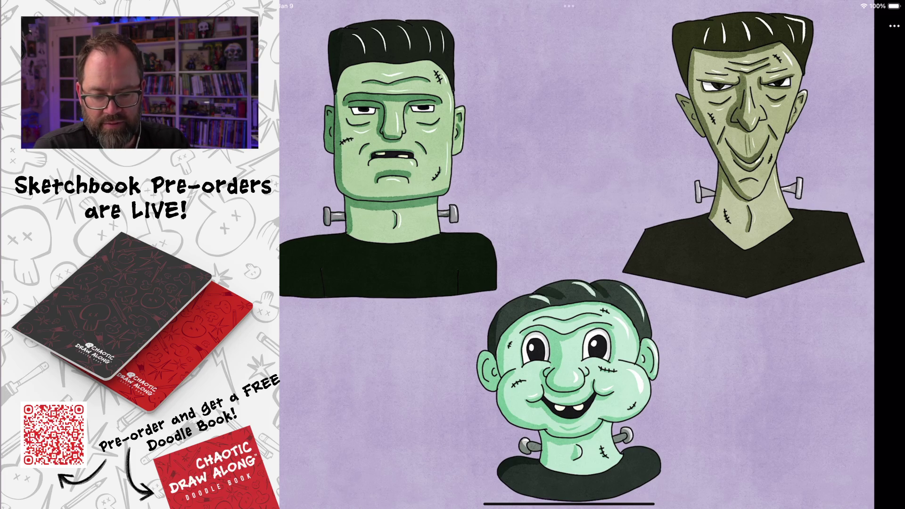
{"action": "key", "text": "super+Tab"}
{"action": "scroll", "coordinate": [563, 264], "scroll_direction": "down", "scroll_amount": 5}
{"action": "left_click", "coordinate": [563, 316]}
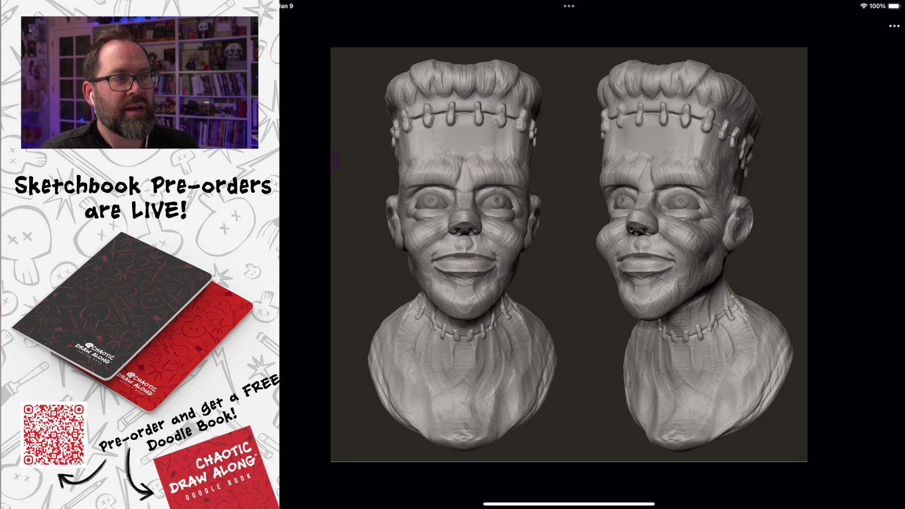
Zoom over the sculpted busts, then scroll down and open the green pencil two-head sketch
{"action": "scroll", "coordinate": [464, 212], "scroll_direction": "up", "scroll_amount": 5}
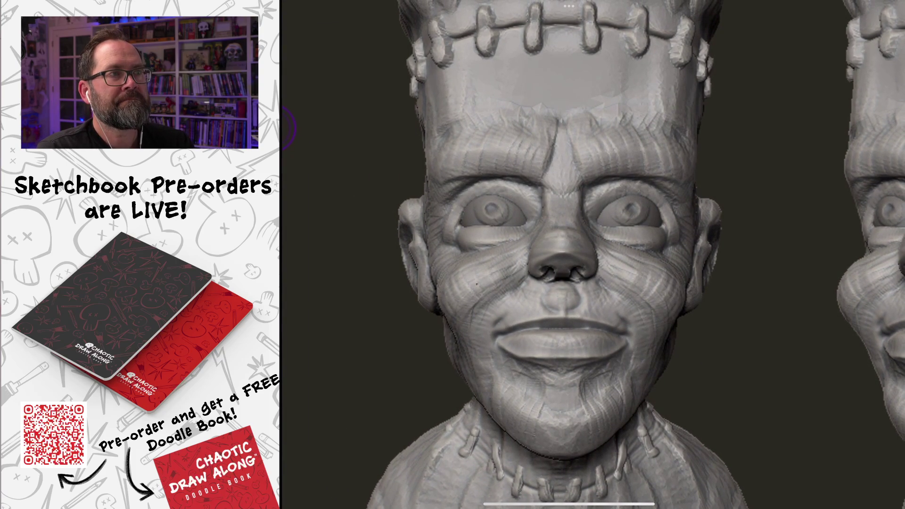
{"action": "scroll", "coordinate": [565, 254], "scroll_direction": "down", "scroll_amount": 5}
{"action": "scroll", "coordinate": [612, 235], "scroll_direction": "up", "scroll_amount": 5}
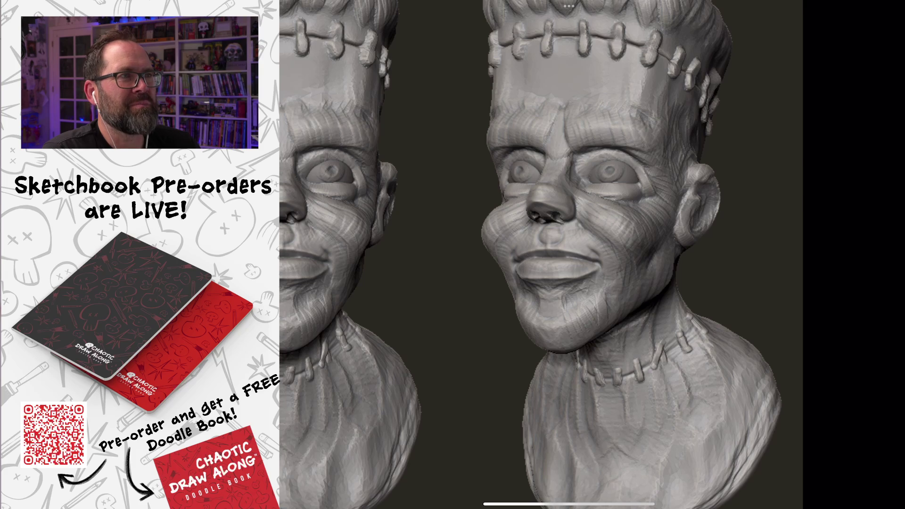
{"action": "scroll", "coordinate": [541, 254], "scroll_direction": "down", "scroll_amount": 5}
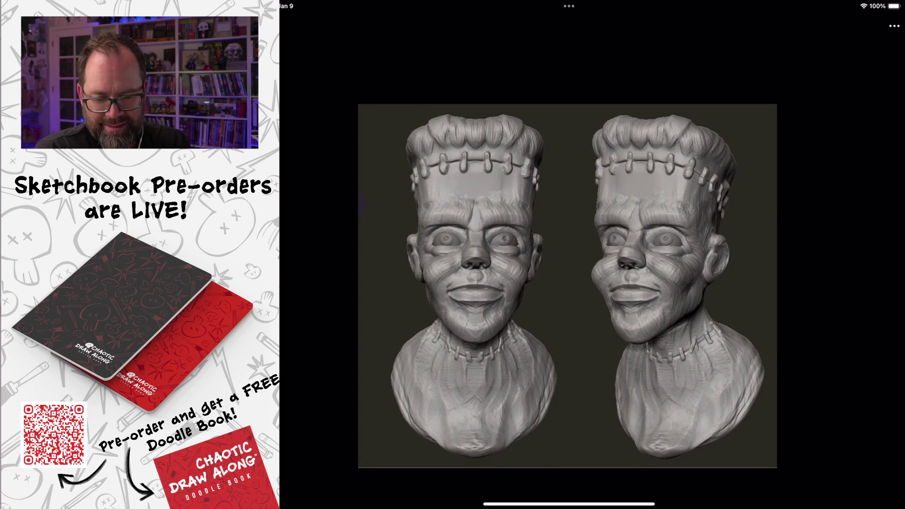
{"action": "left_click_drag", "start_coordinate": [569, 255], "coordinate": [569, 285]}
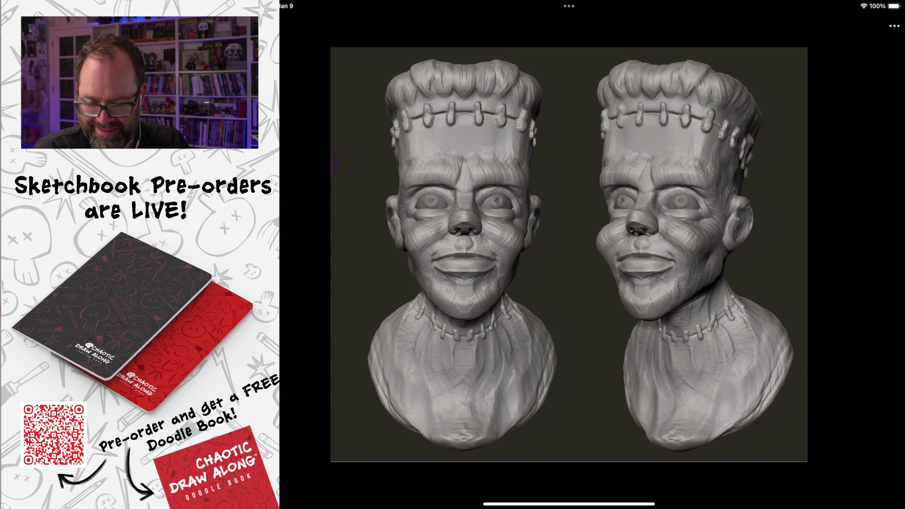
{"action": "scroll", "coordinate": [566, 282], "scroll_direction": "down", "scroll_amount": 5}
{"action": "left_click", "coordinate": [500, 290]}
{"action": "scroll", "coordinate": [593, 254], "scroll_direction": "up", "scroll_amount": 3}
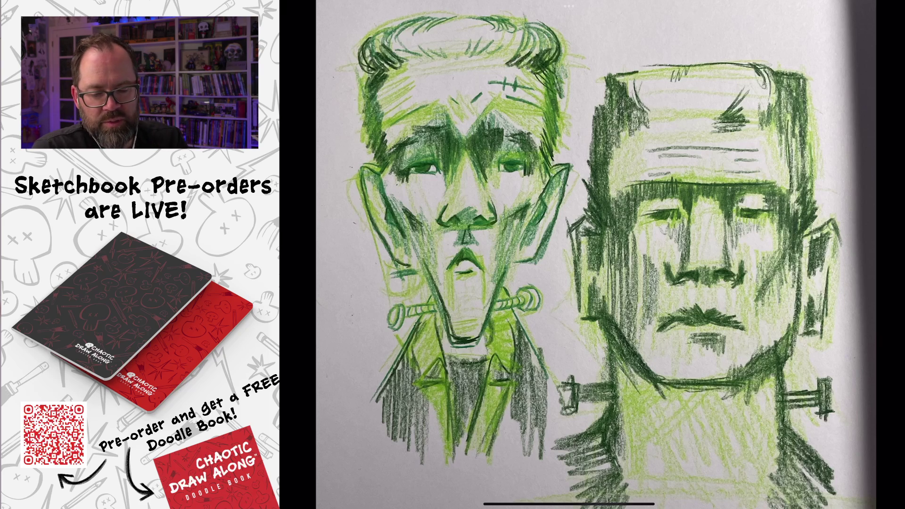
Zoom in on the sketch's right face and back out, then close the viewer
{"action": "scroll", "coordinate": [660, 255], "scroll_direction": "up", "scroll_amount": 5}
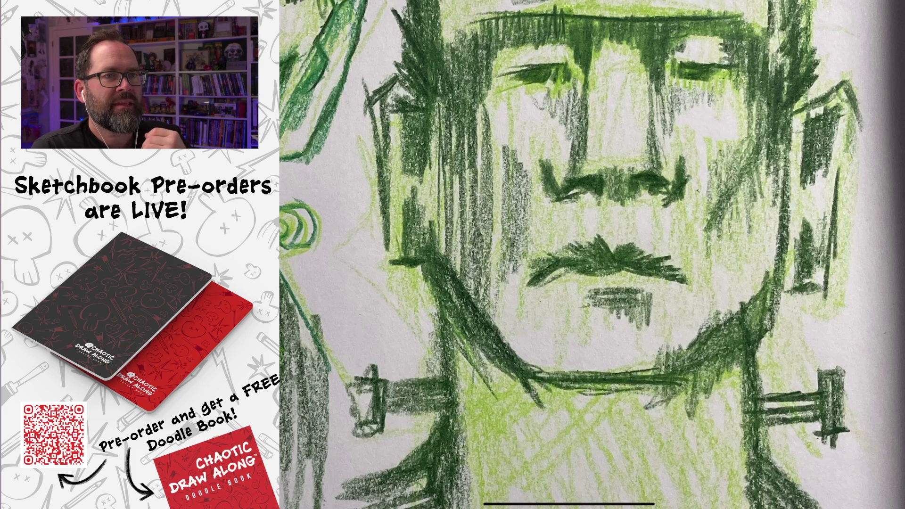
{"action": "scroll", "coordinate": [591, 254], "scroll_direction": "down", "scroll_amount": 5}
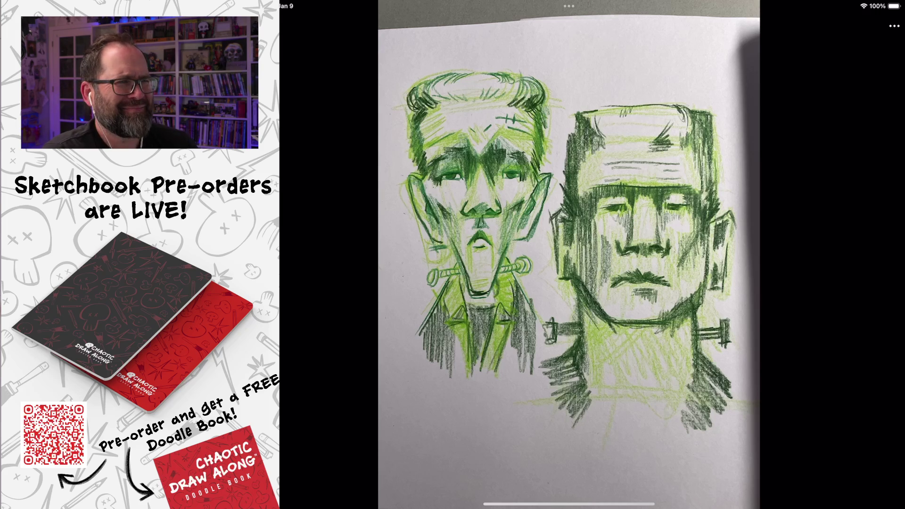
{"action": "key", "text": "Escape"}
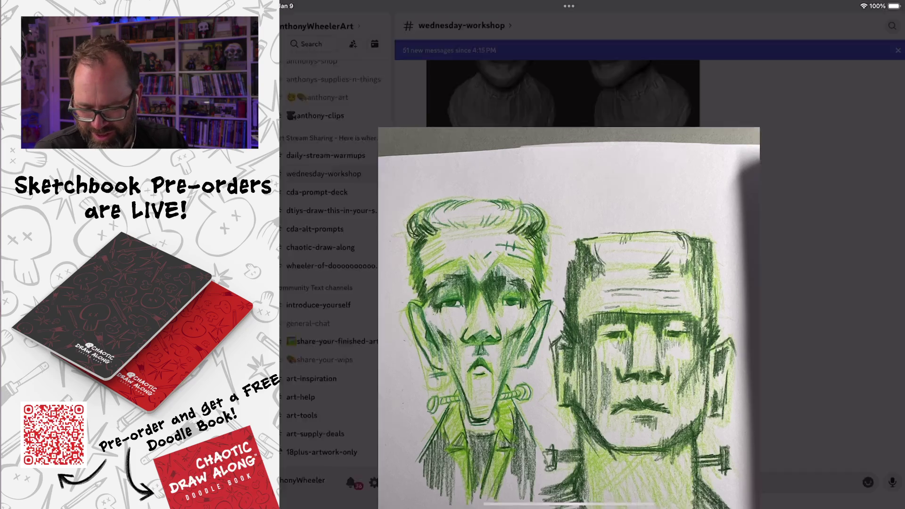
View the green Frankenstein sheet full-screen, then scroll the channel to the pencil sketch post
{"action": "scroll", "coordinate": [550, 282], "scroll_direction": "down", "scroll_amount": 3}
{"action": "left_click", "coordinate": [562, 397]}
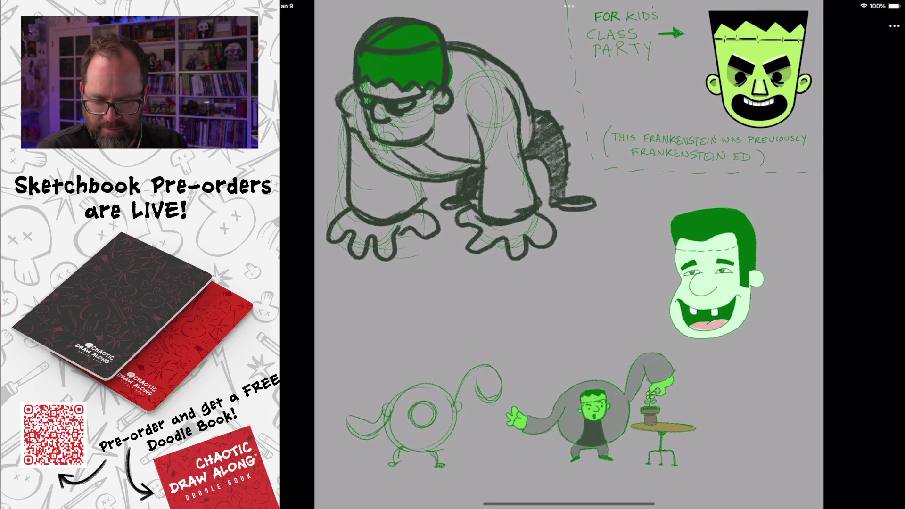
{"action": "scroll", "coordinate": [353, 21], "scroll_direction": "up", "scroll_amount": 5}
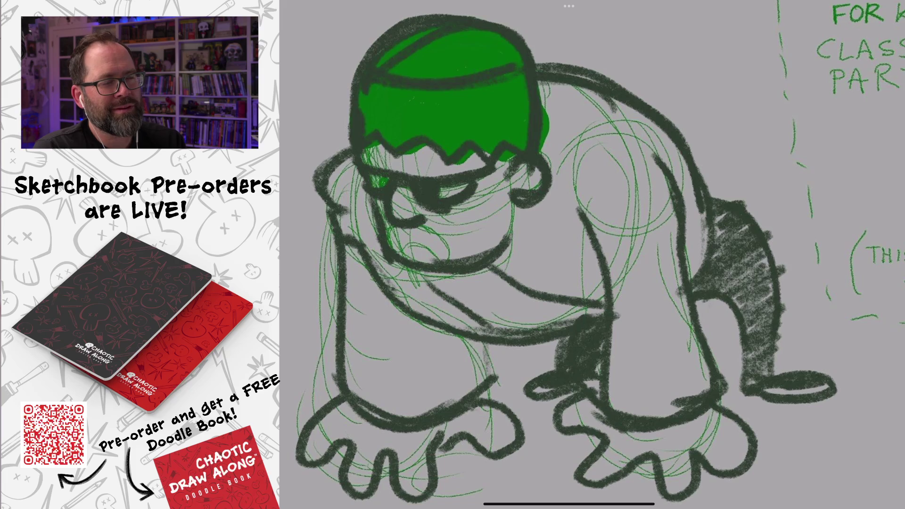
{"action": "scroll", "coordinate": [569, 255], "scroll_direction": "down", "scroll_amount": 5}
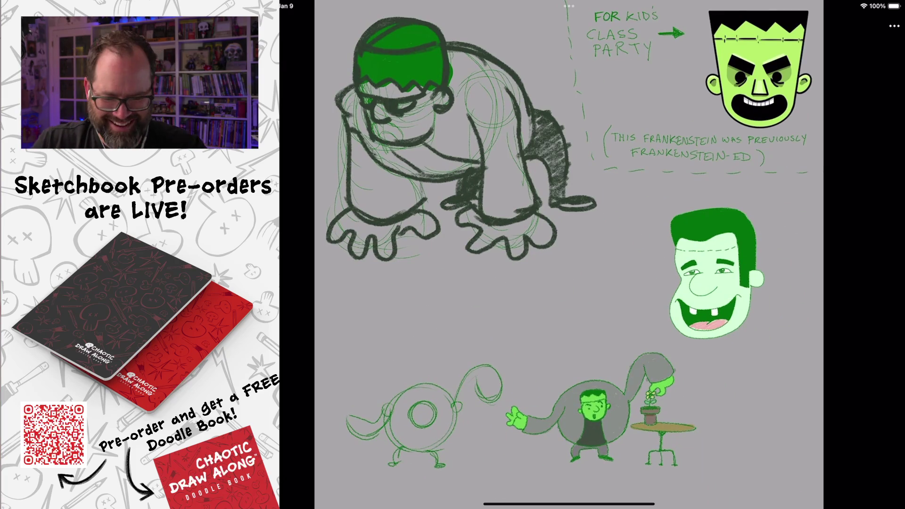
{"action": "scroll", "coordinate": [758, 71], "scroll_direction": "up", "scroll_amount": 5}
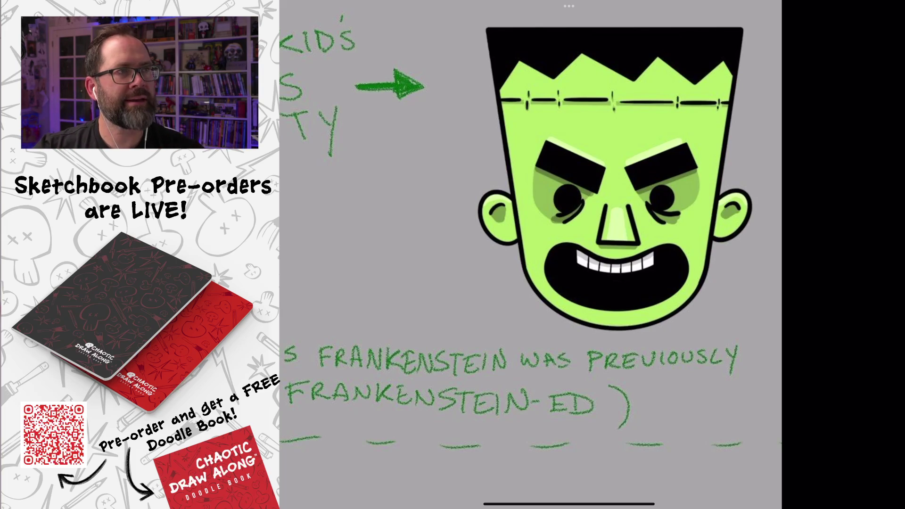
{"action": "scroll", "coordinate": [542, 255], "scroll_direction": "down", "scroll_amount": 3}
{"action": "scroll", "coordinate": [547, 254], "scroll_direction": "down", "scroll_amount": 5}
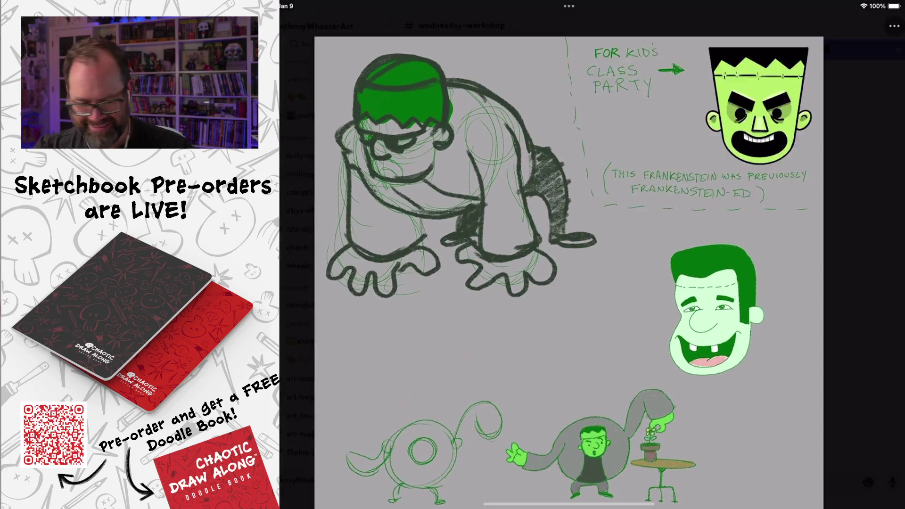
{"action": "scroll", "coordinate": [561, 263], "scroll_direction": "down", "scroll_amount": 7}
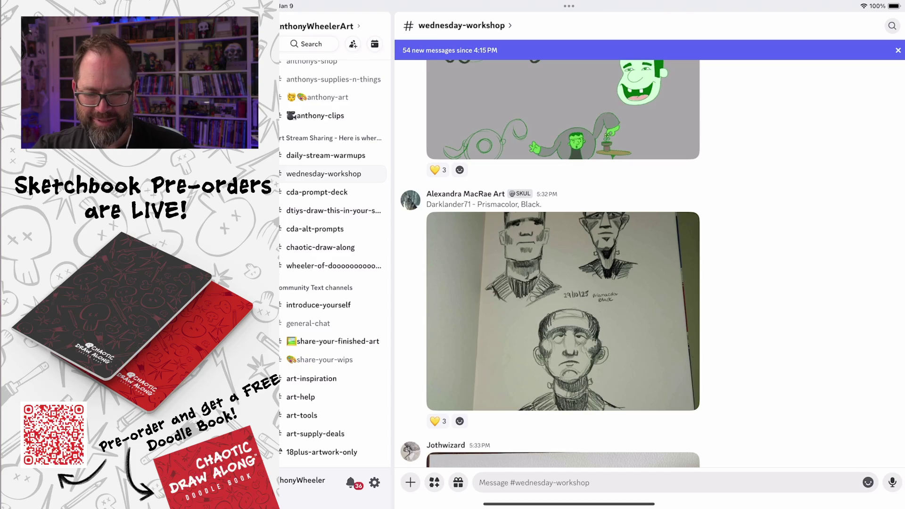
Inspect the pencil Frankenstein sketches full-screen, then open the ink drawing of three heads
{"action": "left_click", "coordinate": [537, 330]}
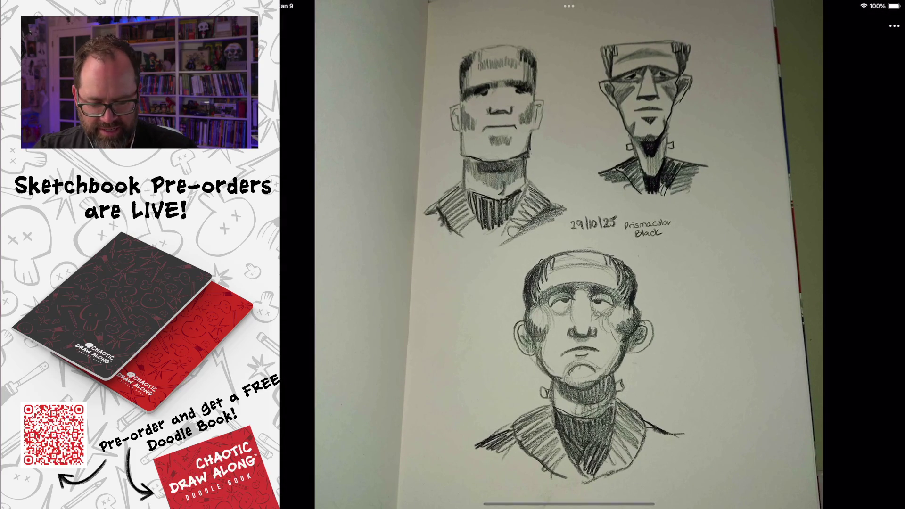
{"action": "key", "text": "Escape"}
{"action": "left_click", "coordinate": [563, 311]}
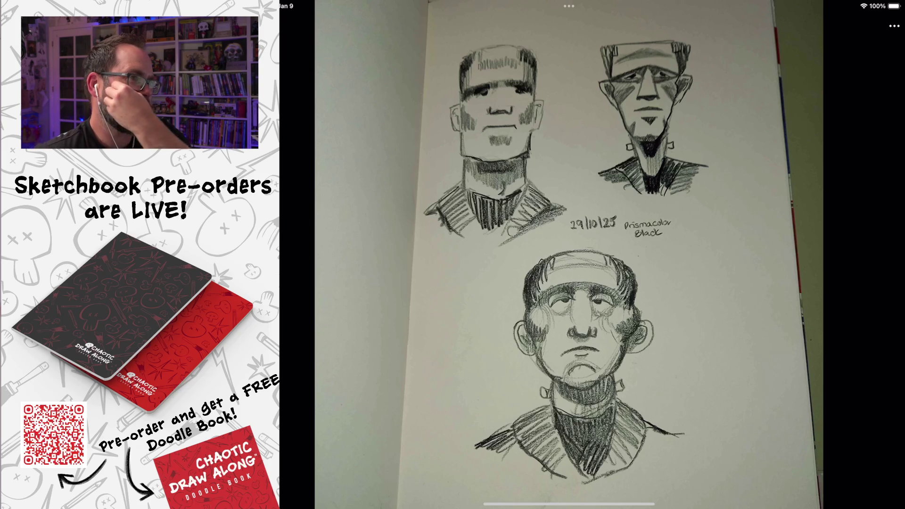
{"action": "key", "text": "Escape"}
{"action": "scroll", "coordinate": [562, 282], "scroll_direction": "down", "scroll_amount": 5}
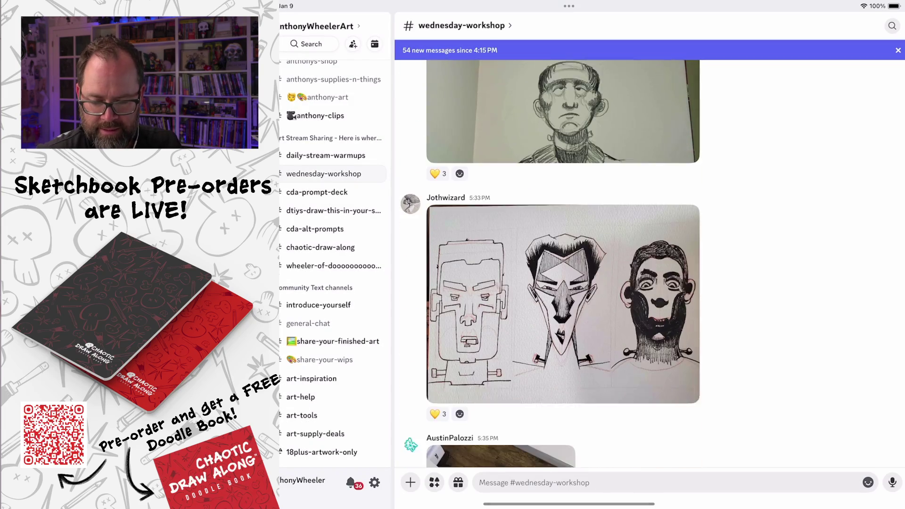
{"action": "left_click", "coordinate": [537, 308]}
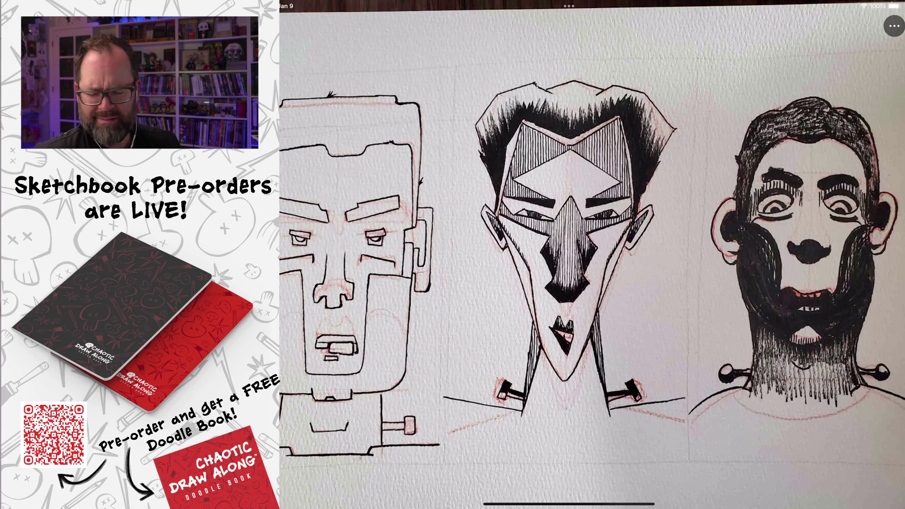
{"action": "scroll", "coordinate": [348, 263], "scroll_direction": "up", "scroll_amount": 5}
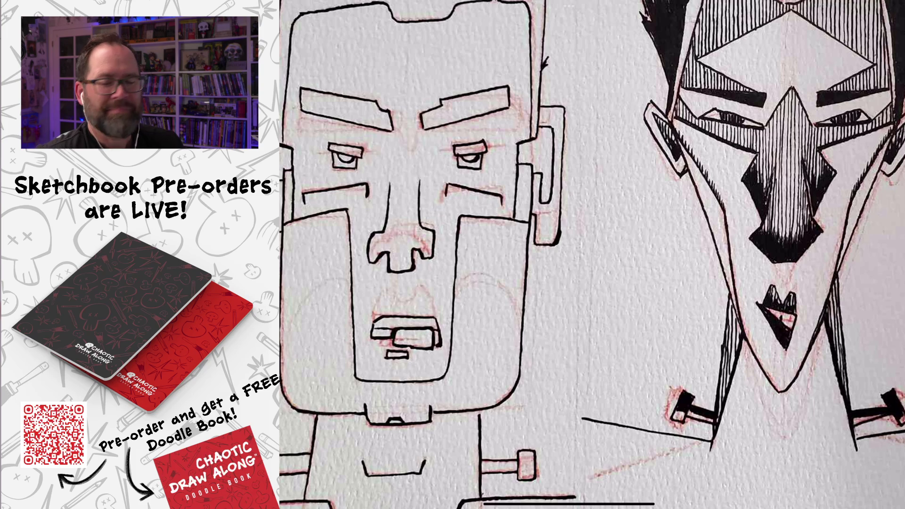
{"action": "scroll", "coordinate": [592, 254], "scroll_direction": "down", "scroll_amount": 3}
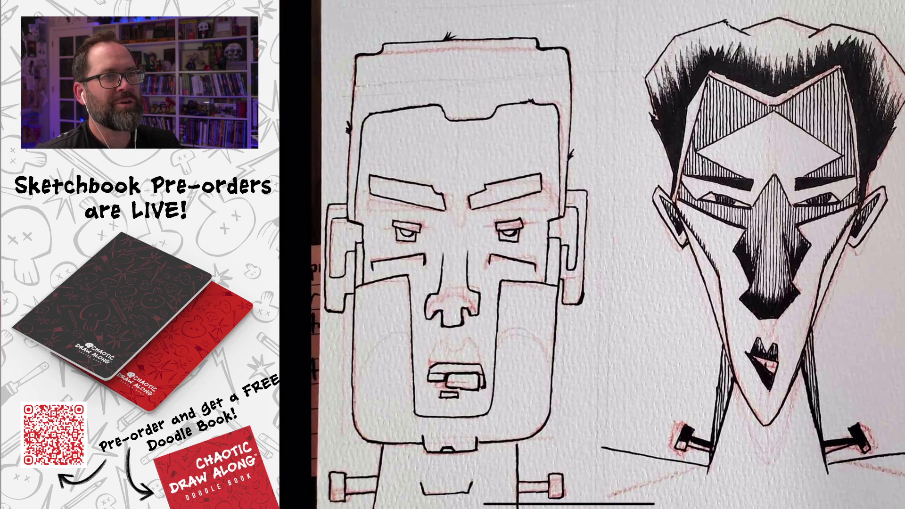
{"action": "scroll", "coordinate": [592, 254], "scroll_direction": "right", "scroll_amount": 2}
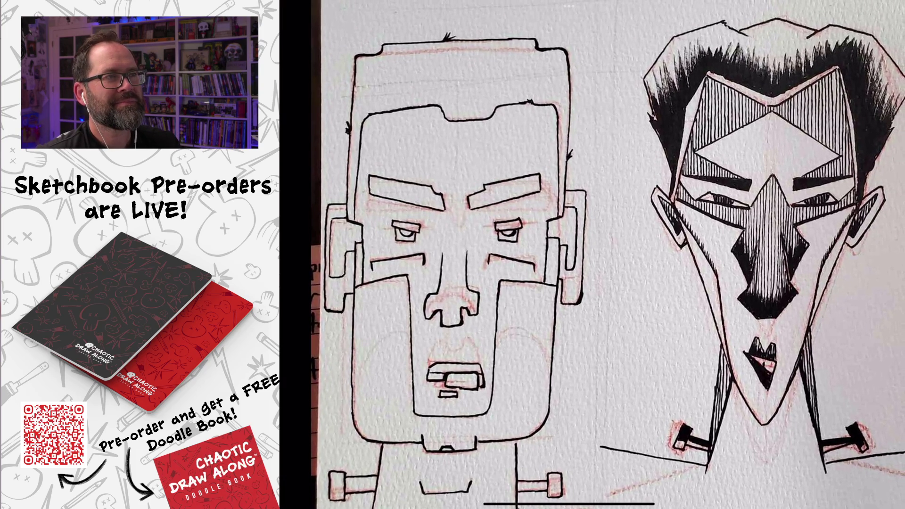
{"action": "scroll", "coordinate": [592, 255], "scroll_direction": "right", "scroll_amount": 3}
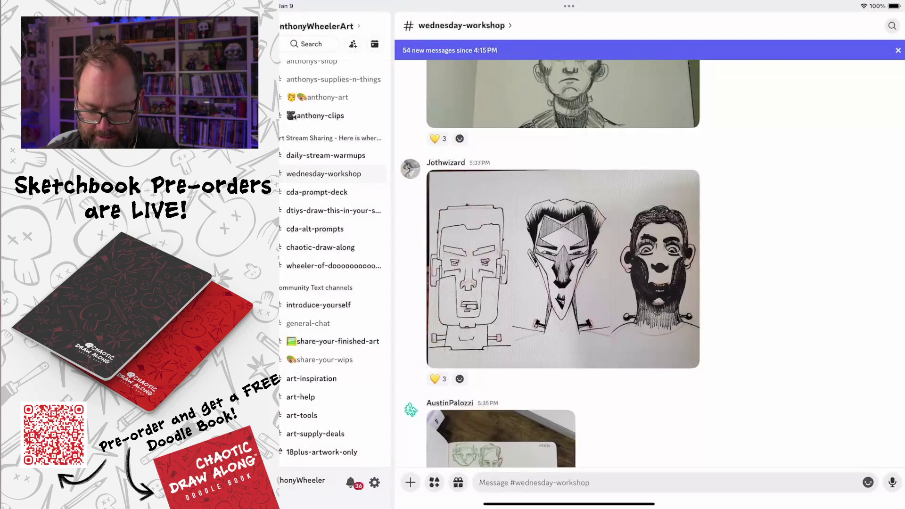
{"action": "scroll", "coordinate": [565, 254], "scroll_direction": "down", "scroll_amount": 10}
View the sketchbook photo full screen, then open the pencil sketch of three heads
{"action": "scroll", "coordinate": [566, 255], "scroll_direction": "up", "scroll_amount": 5}
{"action": "scroll", "coordinate": [550, 254], "scroll_direction": "up", "scroll_amount": 4}
{"action": "left_click", "coordinate": [500, 162]}
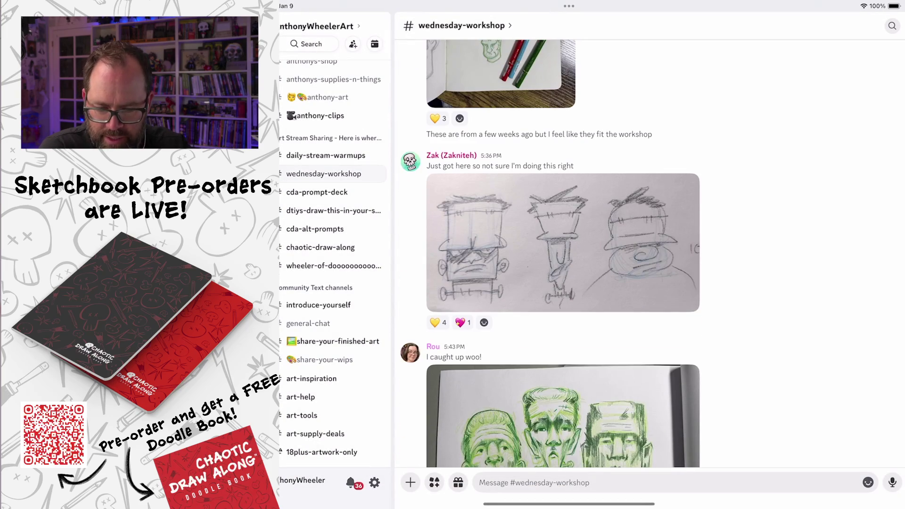
{"action": "left_click", "coordinate": [562, 243]}
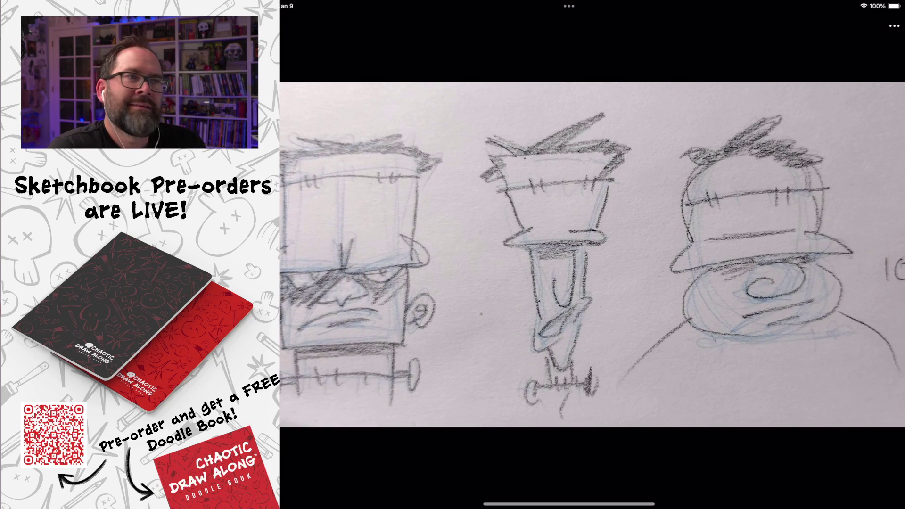
Zoom in on the left sketched head in the pencil drawing
{"action": "double_click", "coordinate": [377, 264]}
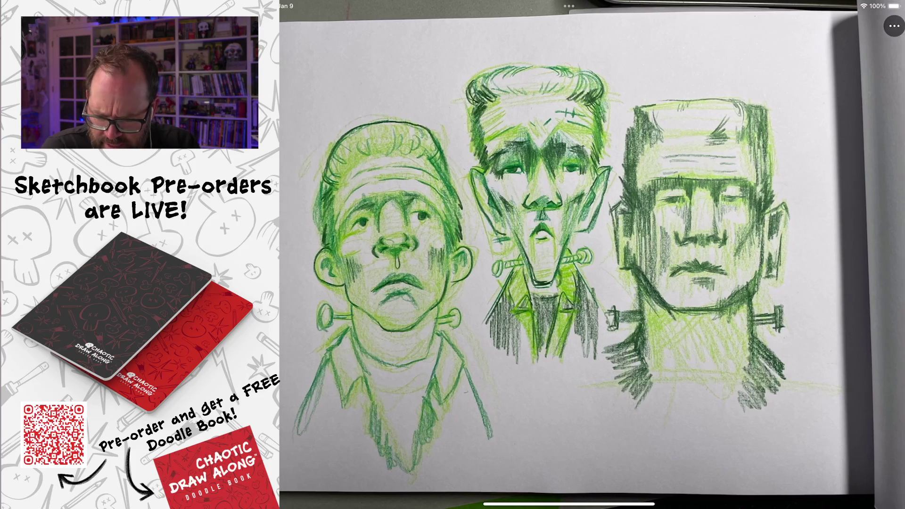
Open the green three-head Frankenstein drawing full screen, inspect it, and close it
{"action": "scroll", "coordinate": [554, 254], "scroll_direction": "up", "scroll_amount": 15}
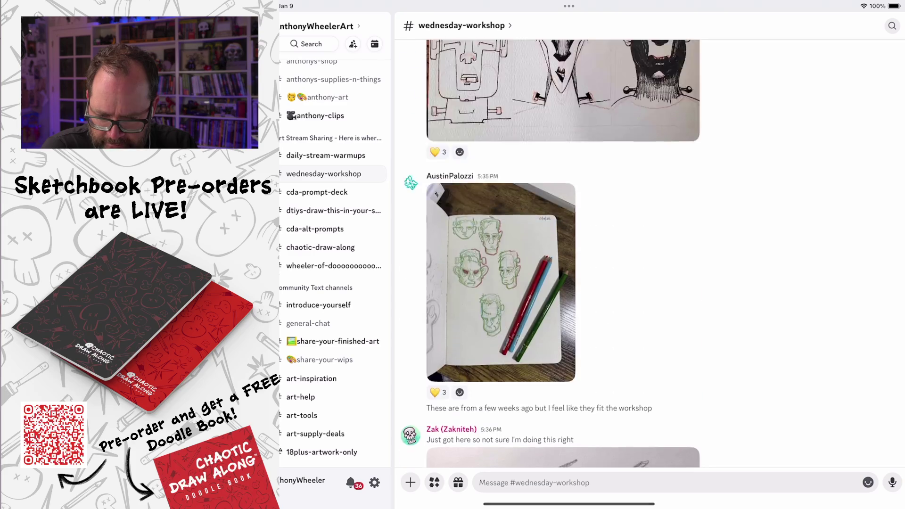
{"action": "scroll", "coordinate": [554, 253], "scroll_direction": "down", "scroll_amount": 10}
{"action": "scroll", "coordinate": [555, 254], "scroll_direction": "up", "scroll_amount": 5}
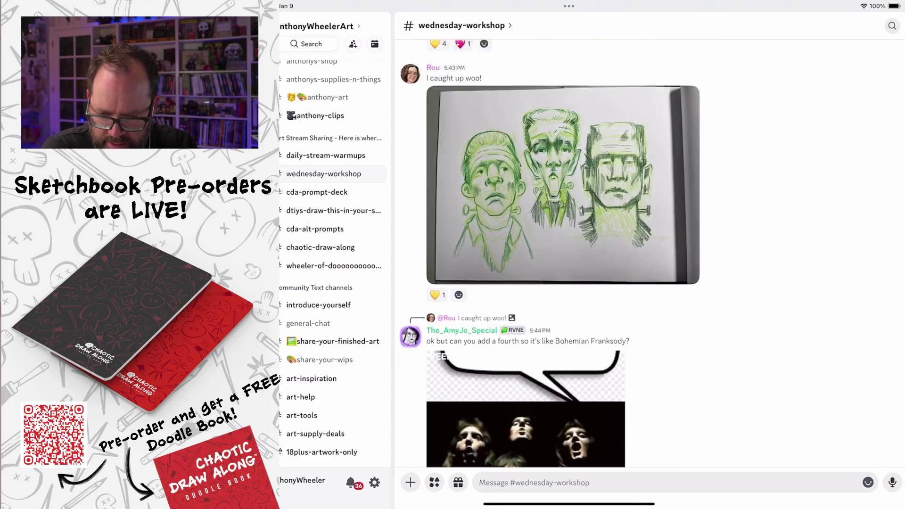
{"action": "left_click", "coordinate": [561, 283]}
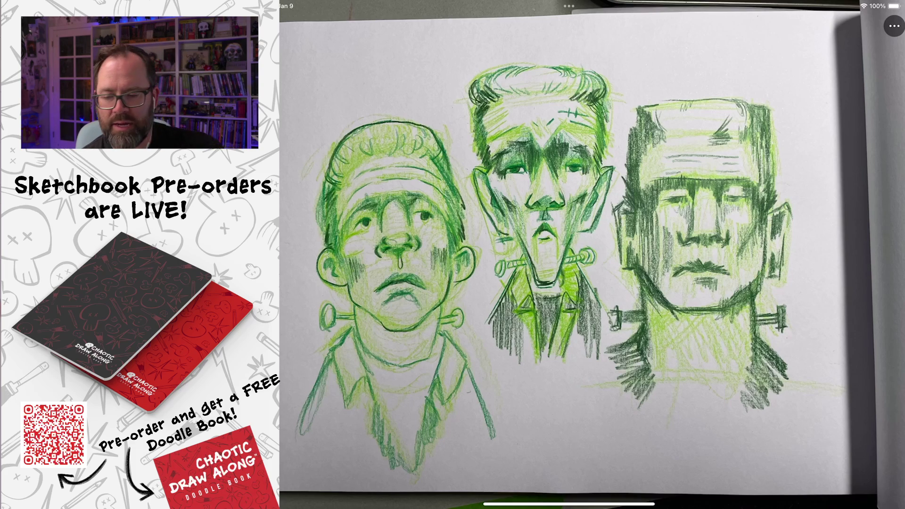
{"action": "scroll", "coordinate": [396, 212], "scroll_direction": "up", "scroll_amount": 5}
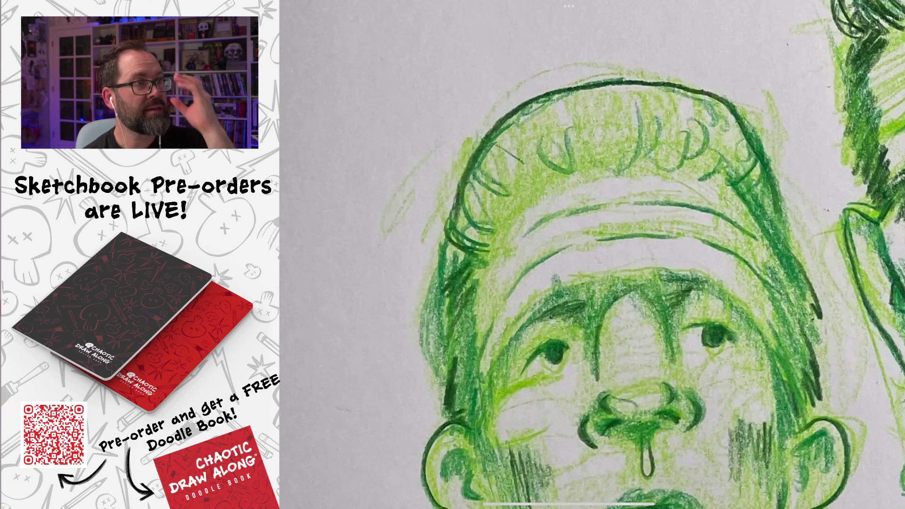
{"action": "scroll", "coordinate": [592, 255], "scroll_direction": "down", "scroll_amount": 3}
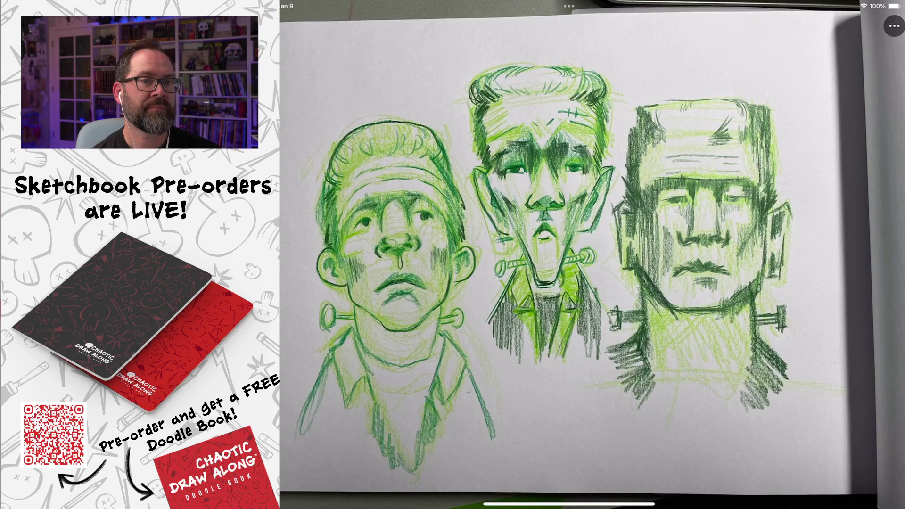
{"action": "key", "text": "Escape"}
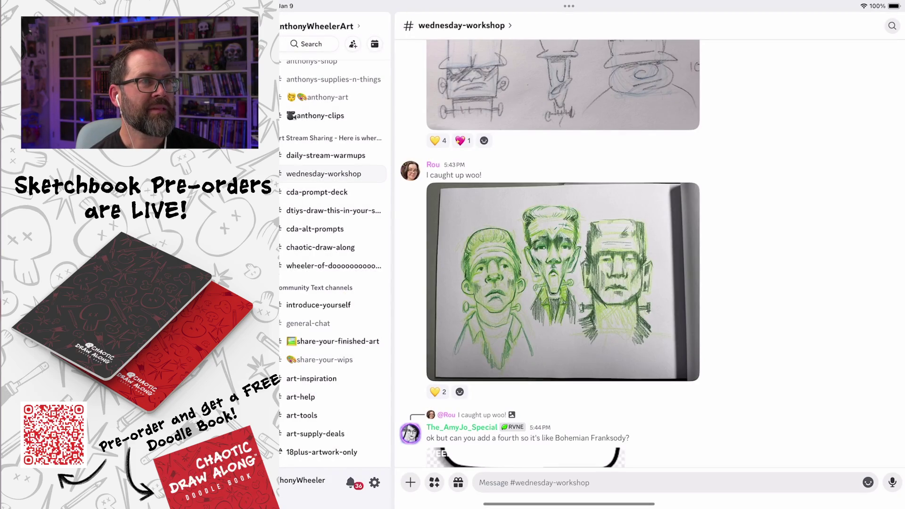
Switch from Discord to the Chaotic Draw Along sketchbook store page
{"action": "key", "text": "super+Tab"}
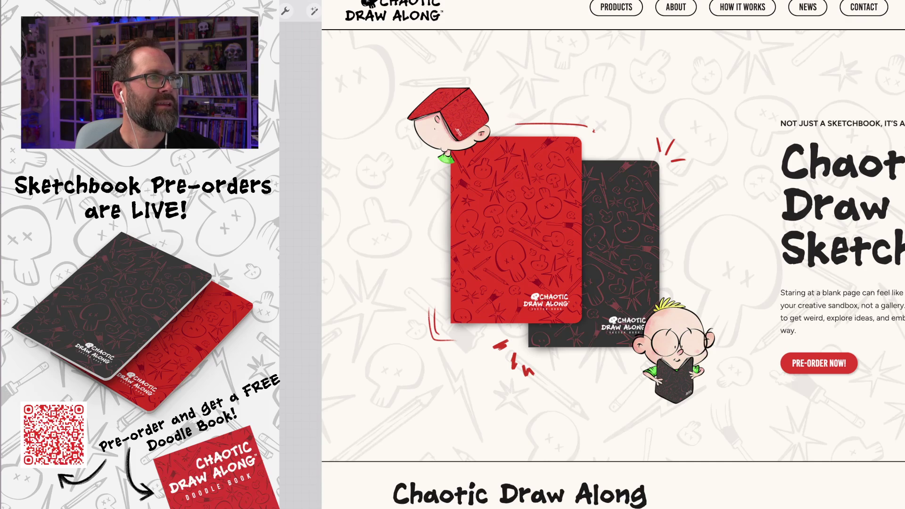
Open the Black & Red Sketchbook Bundle product page and scroll through its details
{"action": "scroll", "coordinate": [613, 254], "scroll_direction": "down", "scroll_amount": 6}
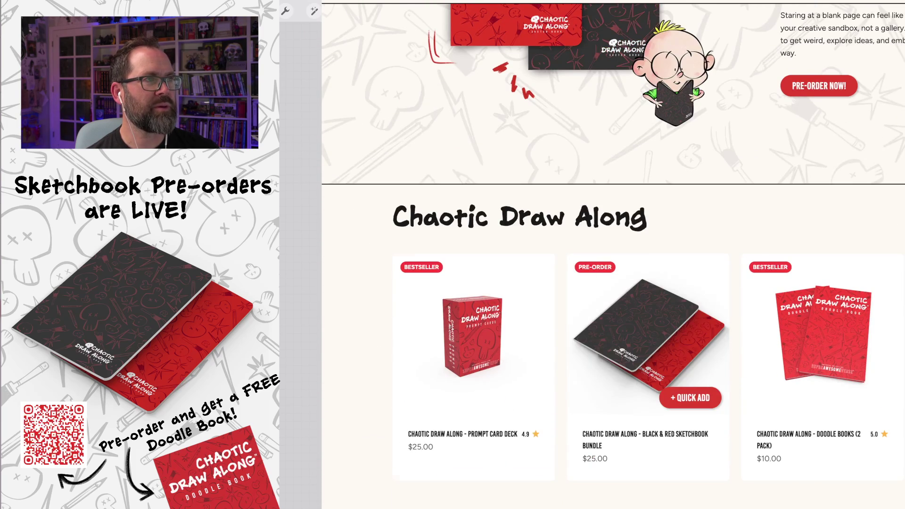
{"action": "left_click", "coordinate": [648, 339]}
{"action": "scroll", "coordinate": [613, 254], "scroll_direction": "down", "scroll_amount": 2}
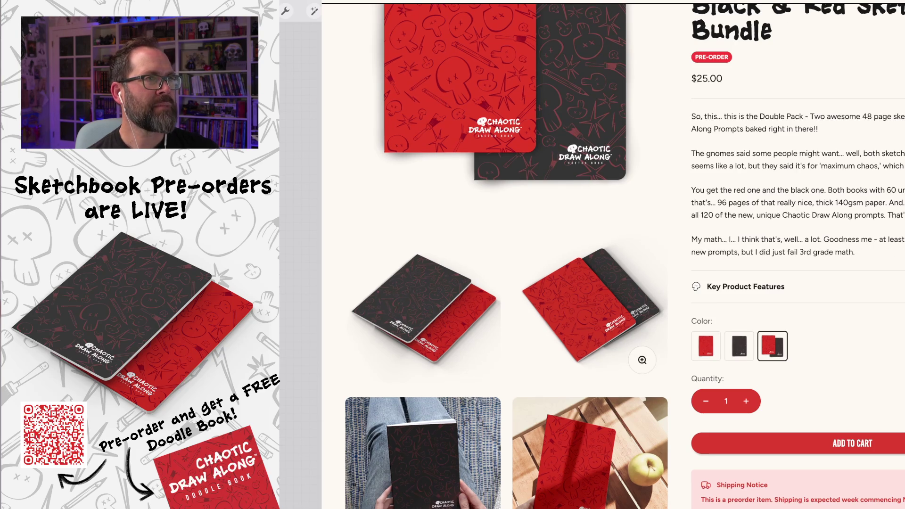
{"action": "scroll", "coordinate": [589, 306], "scroll_direction": "down", "scroll_amount": 1}
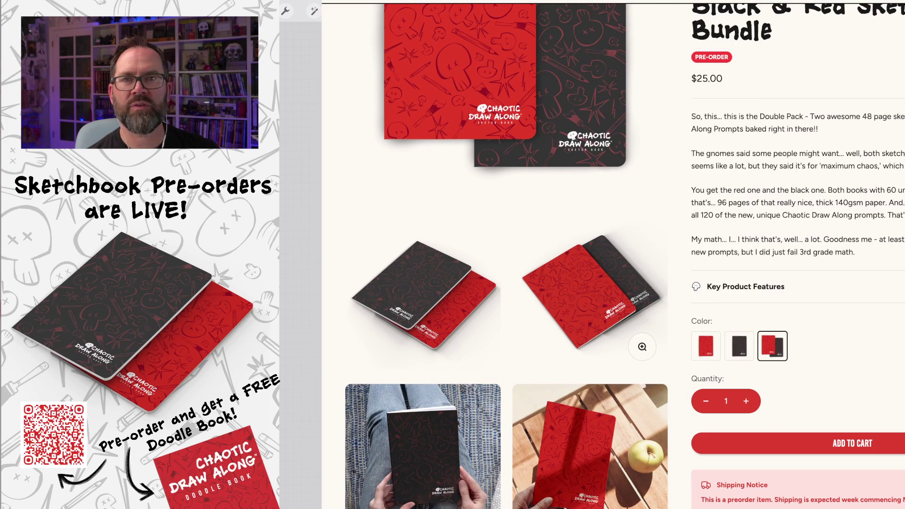
{"action": "scroll", "coordinate": [424, 306], "scroll_direction": "down", "scroll_amount": 3}
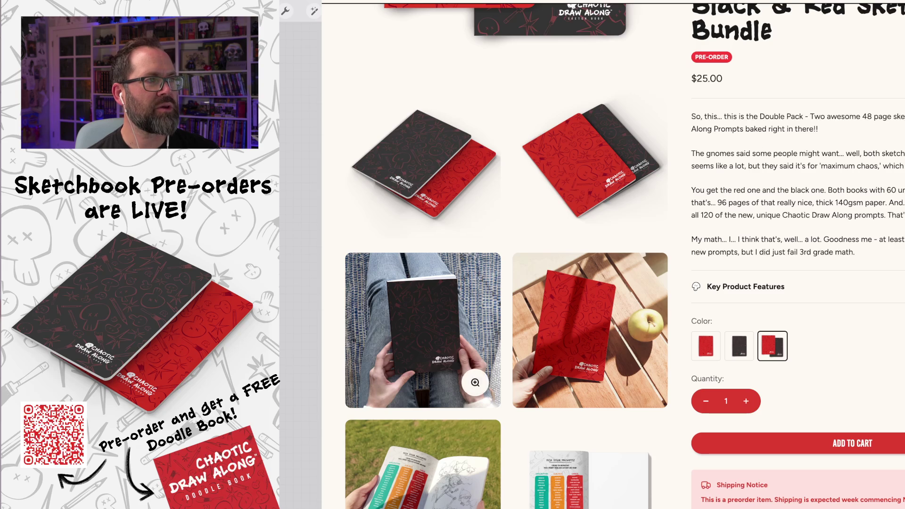
{"action": "scroll", "coordinate": [424, 306], "scroll_direction": "down", "scroll_amount": 3}
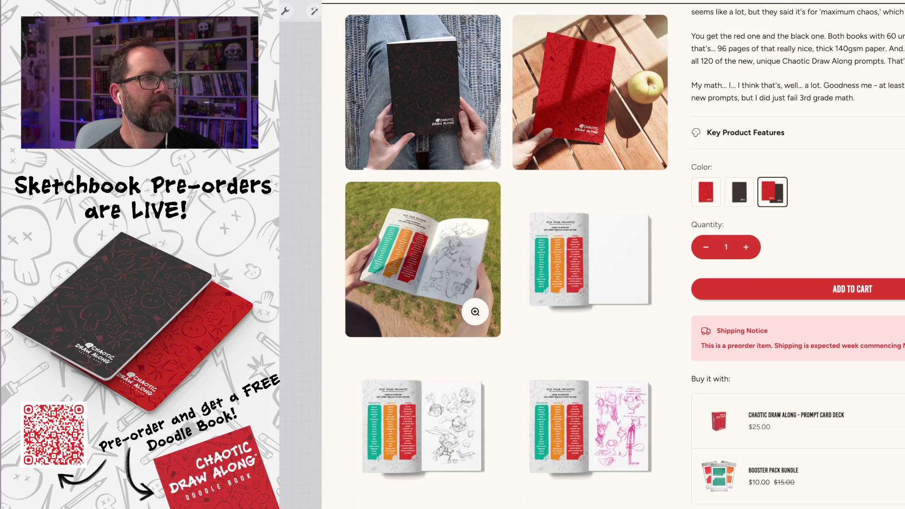
Enlarge the outdoor open-sketchbook photo and browse the bundle's gallery images
{"action": "left_click", "coordinate": [475, 311]}
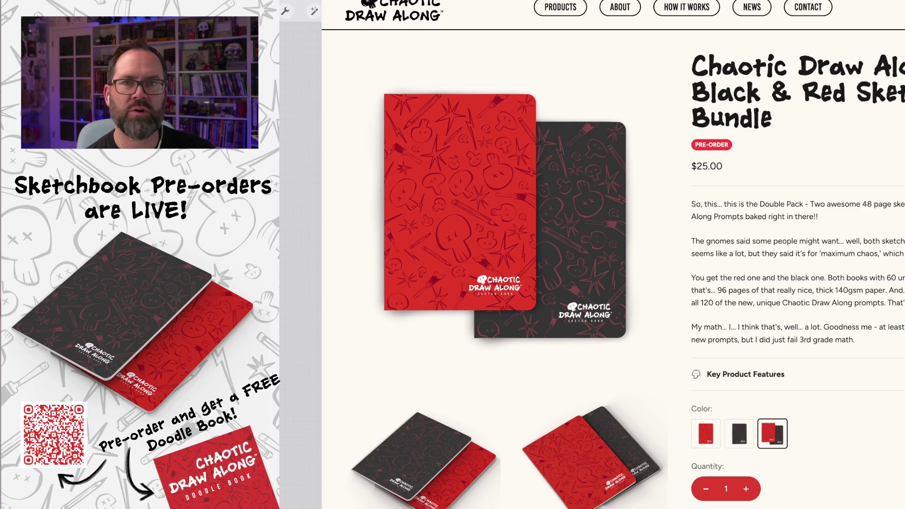
{"action": "scroll", "coordinate": [506, 255], "scroll_direction": "down", "scroll_amount": 6}
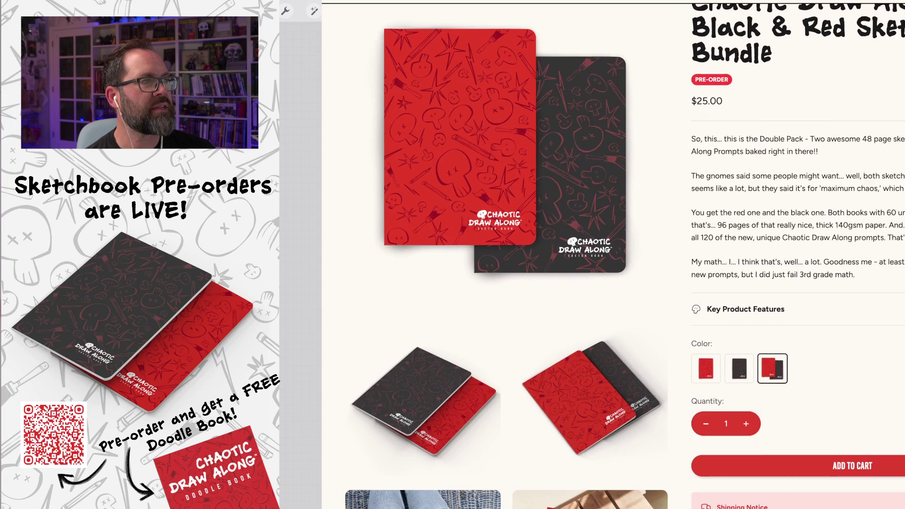
{"action": "scroll", "coordinate": [506, 255], "scroll_direction": "down", "scroll_amount": 3}
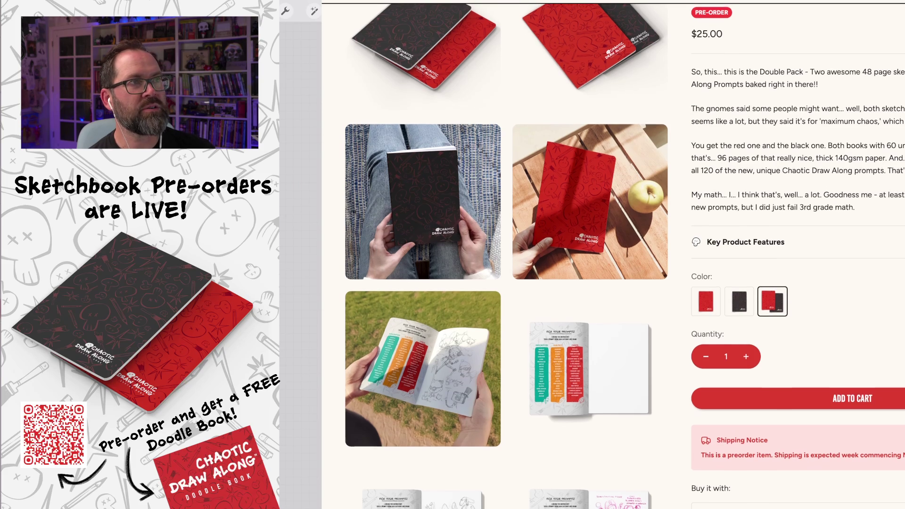
{"action": "scroll", "coordinate": [624, 255], "scroll_direction": "up", "scroll_amount": 2}
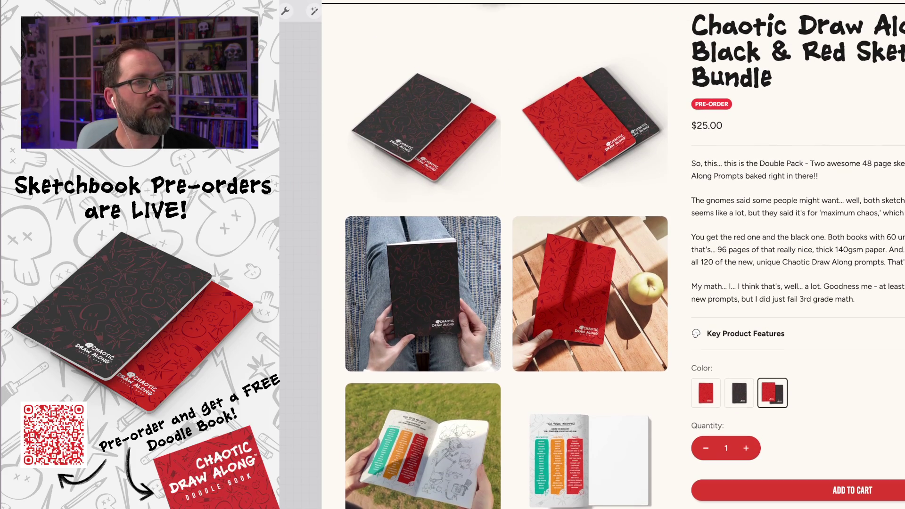
{"action": "scroll", "coordinate": [625, 255], "scroll_direction": "up", "scroll_amount": 1}
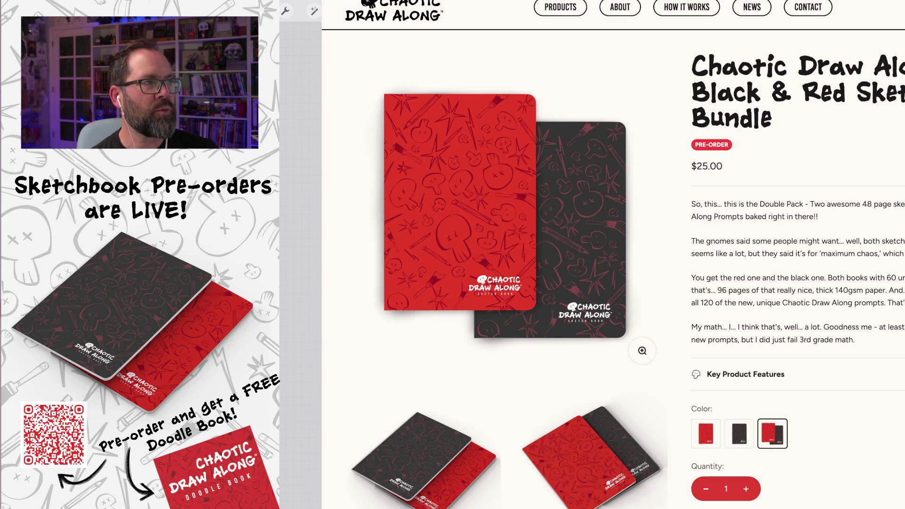
{"action": "scroll", "coordinate": [504, 212], "scroll_direction": "down", "scroll_amount": 1}
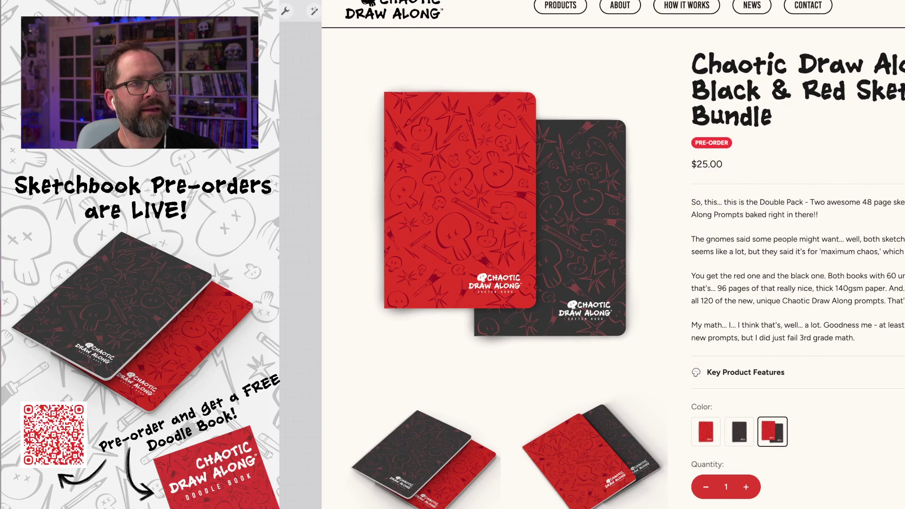
{"action": "scroll", "coordinate": [612, 255], "scroll_direction": "down", "scroll_amount": 1}
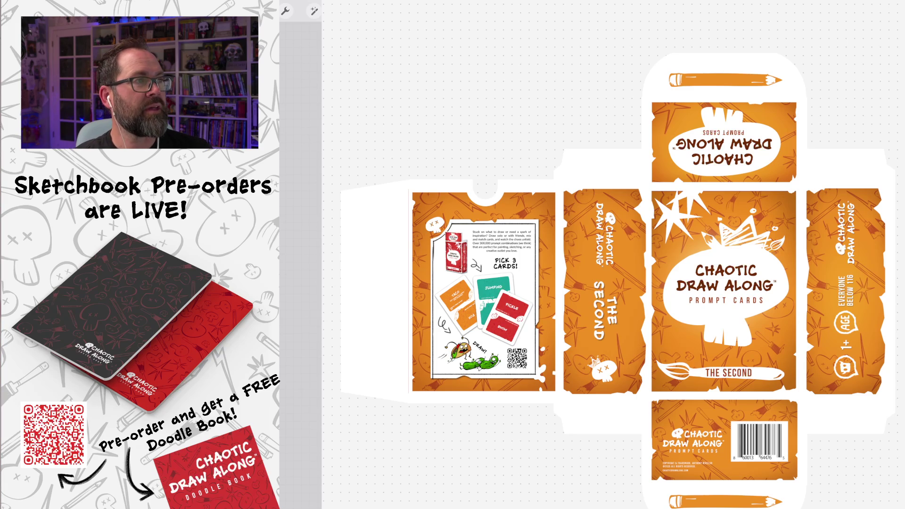
Zoom out from the orange A5 cover to see the whole board of cover layouts
{"action": "scroll", "coordinate": [612, 283], "scroll_direction": "down", "scroll_amount": 1}
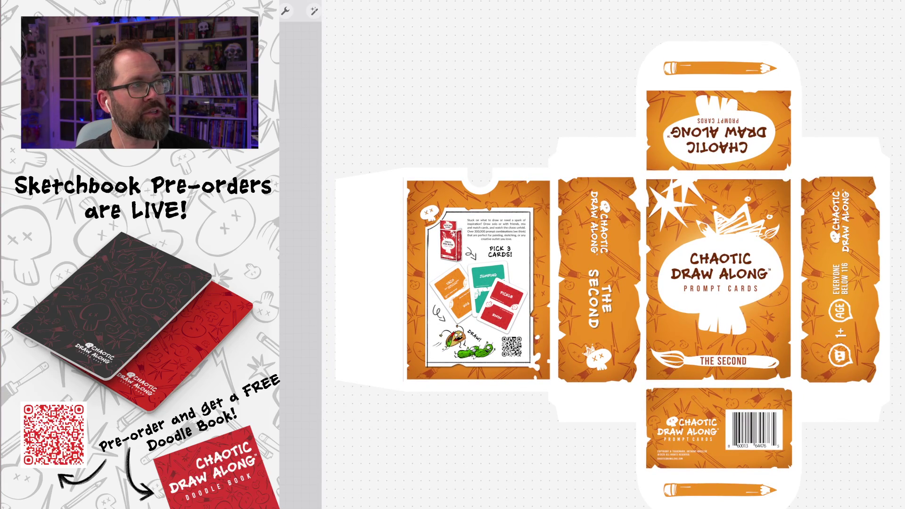
{"action": "scroll", "coordinate": [612, 254], "scroll_direction": "up", "scroll_amount": 10}
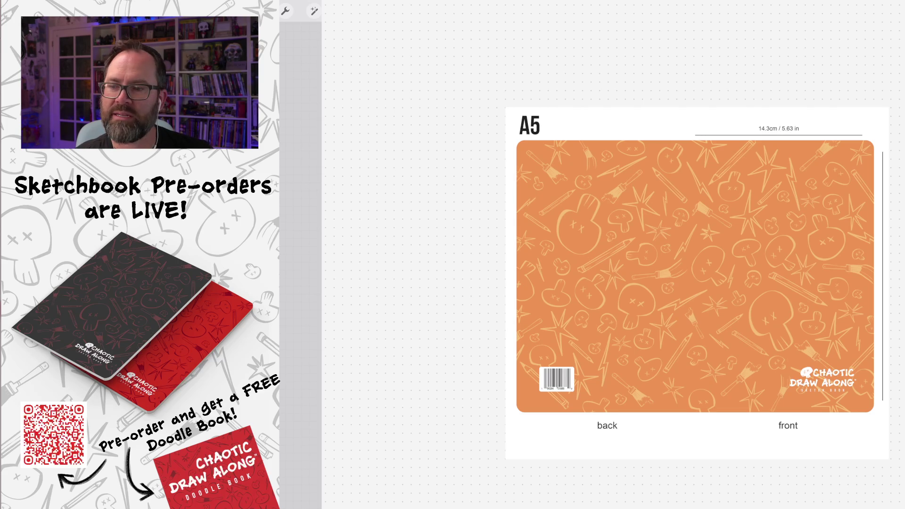
{"action": "scroll", "coordinate": [694, 380], "scroll_direction": "down", "scroll_amount": 5}
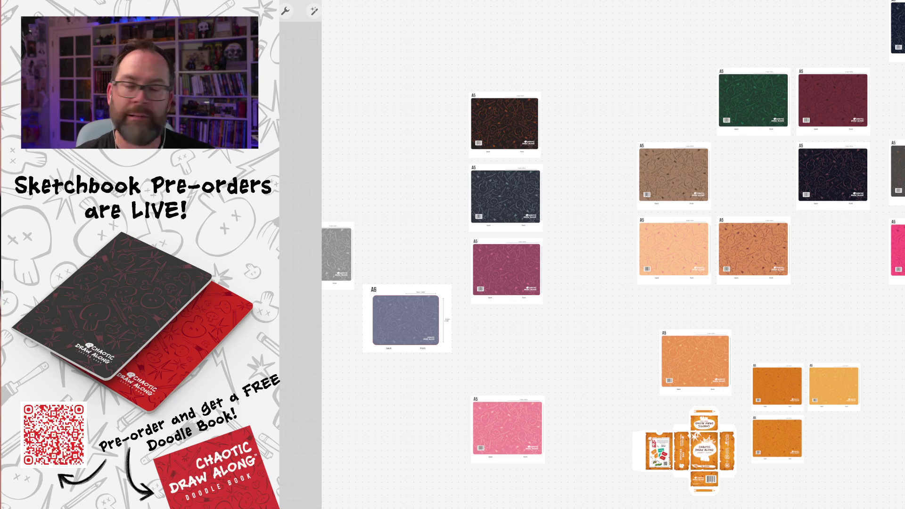
{"action": "scroll", "coordinate": [725, 497], "scroll_direction": "down", "scroll_amount": 5}
{"action": "scroll", "coordinate": [613, 254], "scroll_direction": "down", "scroll_amount": 5}
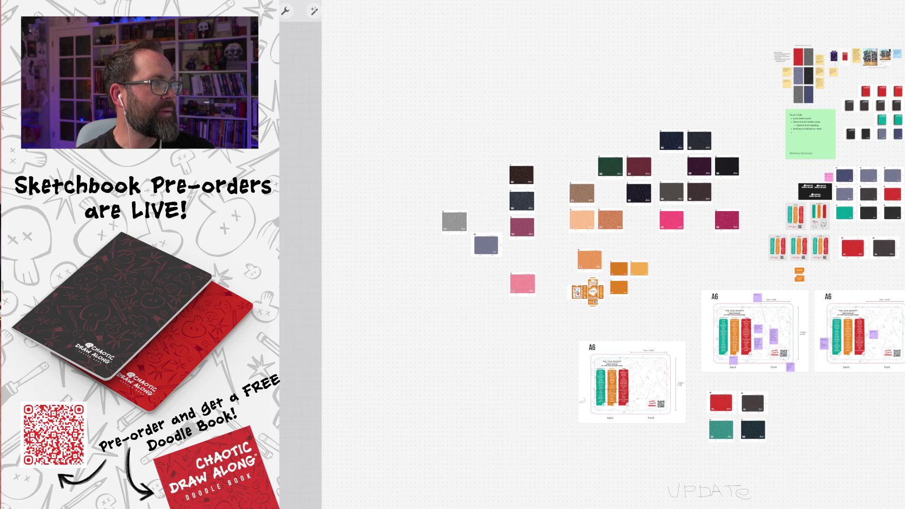
{"action": "scroll", "coordinate": [613, 255], "scroll_direction": "down", "scroll_amount": 4}
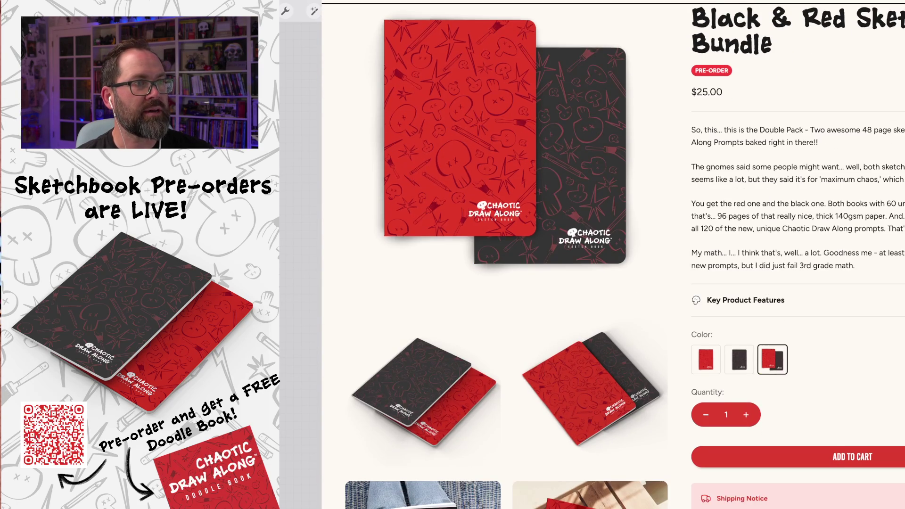
Scroll down through the black and red sketchbook bundle product page
{"action": "scroll", "coordinate": [506, 255], "scroll_direction": "down", "scroll_amount": 5}
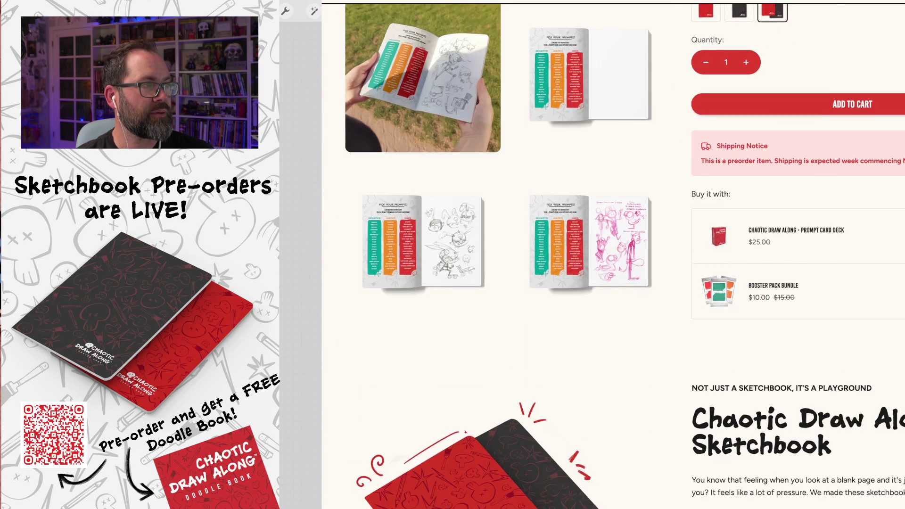
{"action": "scroll", "coordinate": [624, 254], "scroll_direction": "down", "scroll_amount": 8}
{"action": "scroll", "coordinate": [624, 254], "scroll_direction": "down", "scroll_amount": 3}
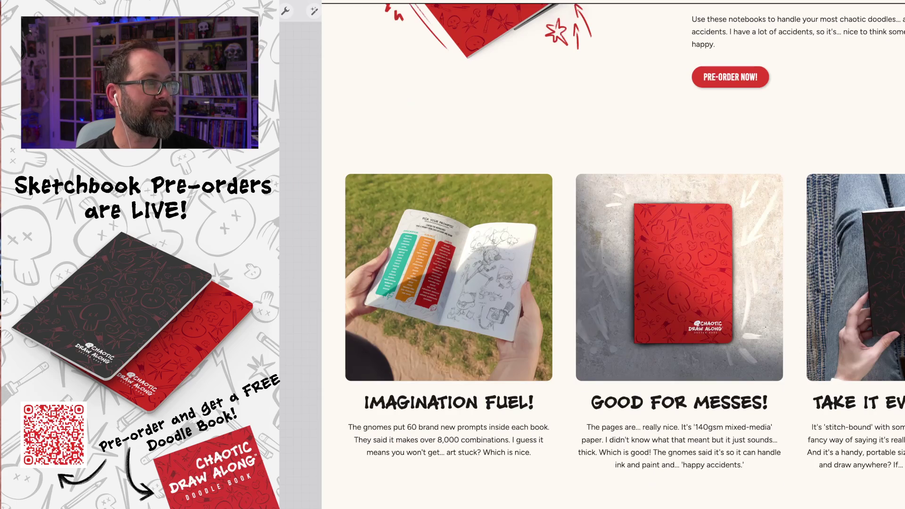
{"action": "scroll", "coordinate": [625, 287], "scroll_direction": "down", "scroll_amount": 3}
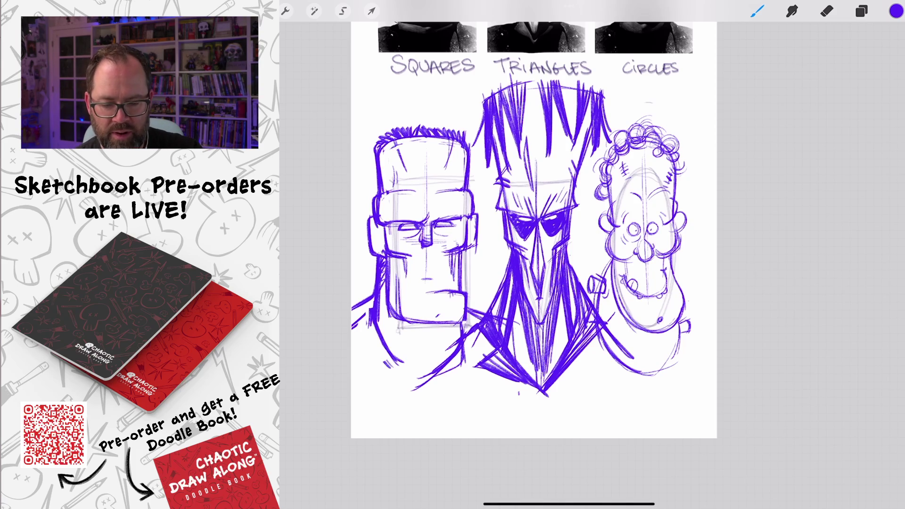
Zoom in on the circle head and add a new blank layer, Layer 18
{"action": "scroll", "coordinate": [660, 259], "scroll_direction": "up", "scroll_amount": 5}
{"action": "scroll", "coordinate": [612, 259], "scroll_direction": "up", "scroll_amount": 1}
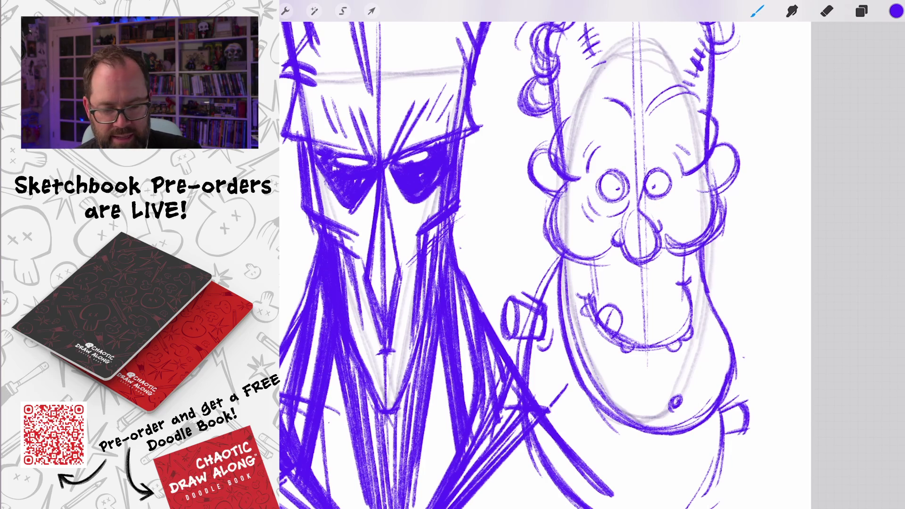
{"action": "scroll", "coordinate": [542, 264], "scroll_direction": "up", "scroll_amount": 3}
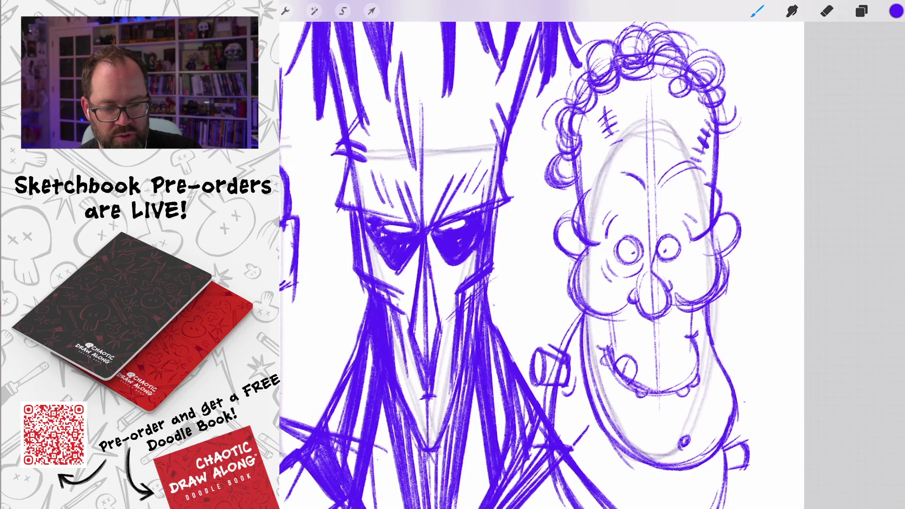
{"action": "left_click", "coordinate": [862, 10]}
{"action": "left_click", "coordinate": [884, 44]}
{"action": "left_click", "coordinate": [861, 10]}
{"action": "scroll", "coordinate": [542, 264], "scroll_direction": "up", "scroll_amount": 3}
{"action": "scroll", "coordinate": [542, 264], "scroll_direction": "up", "scroll_amount": 2}
Fill the circle head's nose as a solid purple triangle and hatch the mouth and jaw dark
{"action": "left_click_drag", "start_coordinate": [653, 222], "coordinate": [695, 294]}
{"action": "mouse_move", "coordinate": [684, 240]}
{"action": "left_mouse_down"}
{"action": "mouse_move", "coordinate": [698, 302]}
{"action": "mouse_move", "coordinate": [693, 250]}
{"action": "mouse_move", "coordinate": [702, 287]}
{"action": "mouse_move", "coordinate": [719, 221]}
{"action": "mouse_move", "coordinate": [699, 304]}
{"action": "left_mouse_up"}
{"action": "mouse_move", "coordinate": [621, 267]}
{"action": "left_mouse_down"}
{"action": "mouse_move", "coordinate": [617, 309]}
{"action": "mouse_move", "coordinate": [625, 285]}
{"action": "left_mouse_up"}
{"action": "left_click_drag", "start_coordinate": [634, 321], "coordinate": [716, 413]}
{"action": "mouse_move", "coordinate": [660, 344]}
{"action": "left_mouse_down"}
{"action": "mouse_move", "coordinate": [697, 396]}
{"action": "mouse_move", "coordinate": [712, 358]}
{"action": "mouse_move", "coordinate": [726, 395]}
{"action": "mouse_move", "coordinate": [731, 384]}
{"action": "left_mouse_up"}
{"action": "left_click_drag", "start_coordinate": [726, 352], "coordinate": [735, 390]}
{"action": "left_click_drag", "start_coordinate": [756, 327], "coordinate": [737, 382]}
Hatch the cheeks on both sides of the nose
{"action": "mouse_move", "coordinate": [631, 226]}
{"action": "left_mouse_down"}
{"action": "mouse_move", "coordinate": [584, 264]}
{"action": "mouse_move", "coordinate": [630, 266]}
{"action": "mouse_move", "coordinate": [608, 257]}
{"action": "left_mouse_up"}
{"action": "mouse_move", "coordinate": [717, 219]}
{"action": "left_mouse_down"}
{"action": "mouse_move", "coordinate": [741, 252]}
{"action": "mouse_move", "coordinate": [756, 256]}
{"action": "mouse_move", "coordinate": [760, 242]}
{"action": "left_mouse_up"}
{"action": "left_click_drag", "start_coordinate": [754, 228], "coordinate": [763, 247]}
{"action": "left_click_drag", "start_coordinate": [761, 213], "coordinate": [778, 239]}
Shade the lower-left of the left eye and the edges of both eyes
{"action": "mouse_move", "coordinate": [636, 150]}
{"action": "left_mouse_down"}
{"action": "mouse_move", "coordinate": [653, 189]}
{"action": "mouse_move", "coordinate": [666, 190]}
{"action": "mouse_move", "coordinate": [668, 178]}
{"action": "left_mouse_up"}
{"action": "mouse_move", "coordinate": [649, 182]}
{"action": "left_mouse_down"}
{"action": "mouse_move", "coordinate": [665, 160]}
{"action": "mouse_move", "coordinate": [663, 167]}
{"action": "left_mouse_up"}
{"action": "mouse_move", "coordinate": [657, 184]}
{"action": "left_mouse_down"}
{"action": "mouse_move", "coordinate": [672, 163]}
{"action": "mouse_move", "coordinate": [662, 183]}
{"action": "left_mouse_up"}
{"action": "mouse_move", "coordinate": [693, 155]}
{"action": "left_mouse_down"}
{"action": "mouse_move", "coordinate": [708, 186]}
{"action": "mouse_move", "coordinate": [716, 154]}
{"action": "left_mouse_up"}
{"action": "left_click_drag", "start_coordinate": [706, 183], "coordinate": [722, 163]}
{"action": "mouse_move", "coordinate": [713, 177]}
{"action": "left_mouse_down"}
{"action": "mouse_move", "coordinate": [726, 150]}
{"action": "mouse_move", "coordinate": [724, 164]}
{"action": "left_mouse_up"}
{"action": "scroll", "coordinate": [589, 264], "scroll_direction": "up", "scroll_amount": 3}
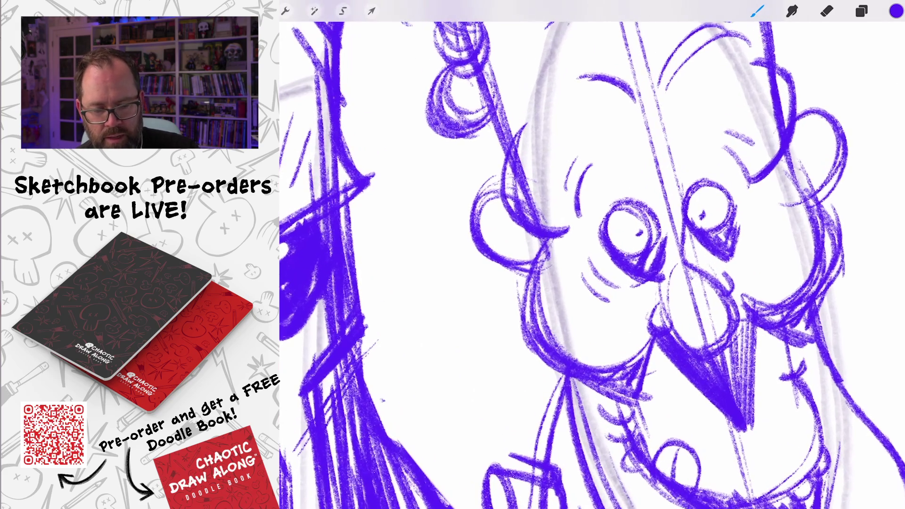
{"action": "scroll", "coordinate": [591, 264], "scroll_direction": "down", "scroll_amount": 2}
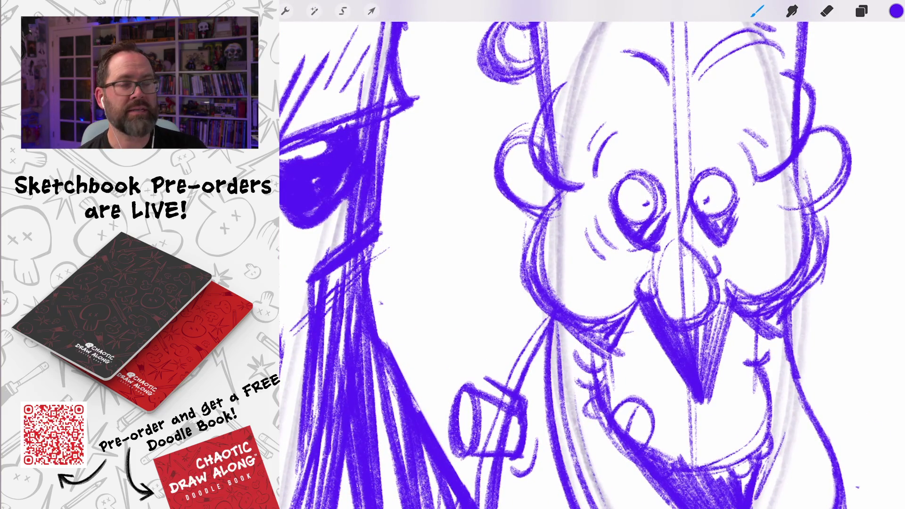
{"action": "scroll", "coordinate": [592, 263], "scroll_direction": "down", "scroll_amount": 3}
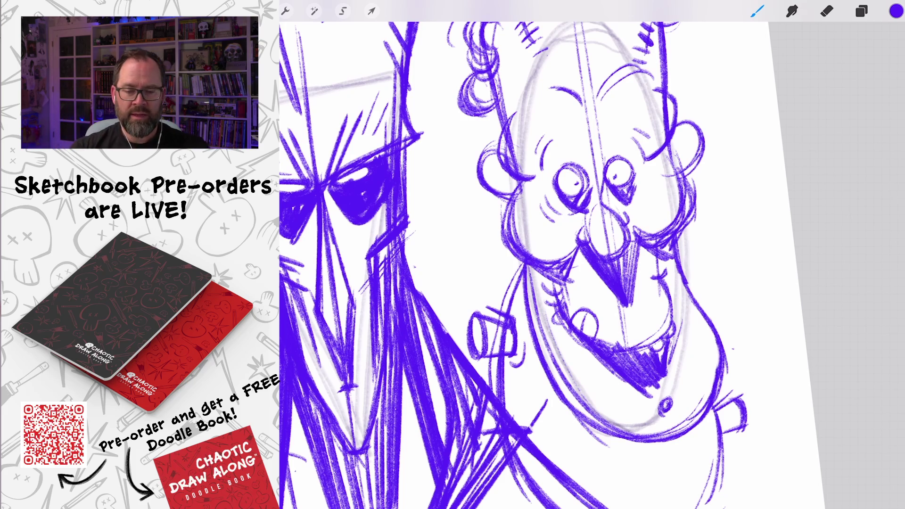
Rotate the canvas and draw angled angry eyebrows over both eyes
{"action": "mouse_move", "coordinate": [572, 181]}
{"action": "left_mouse_down"}
{"action": "mouse_move", "coordinate": [531, 202]}
{"action": "mouse_move", "coordinate": [521, 221]}
{"action": "mouse_move", "coordinate": [540, 214]}
{"action": "left_mouse_up"}
{"action": "mouse_move", "coordinate": [608, 154]}
{"action": "left_mouse_down"}
{"action": "mouse_move", "coordinate": [565, 207]}
{"action": "mouse_move", "coordinate": [591, 179]}
{"action": "left_mouse_up"}
{"action": "left_click_drag", "start_coordinate": [511, 180], "coordinate": [560, 211]}
{"action": "left_click_drag", "start_coordinate": [496, 168], "coordinate": [557, 205]}
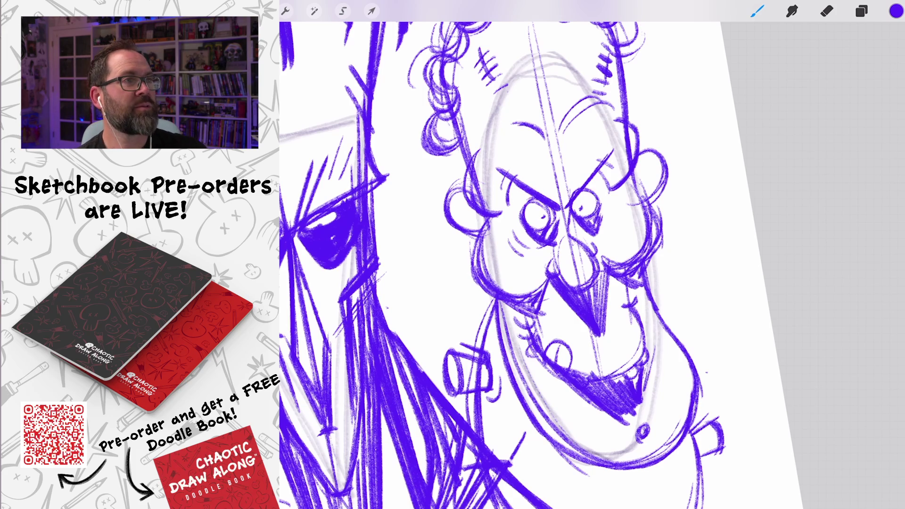
Shade in the left and right ears
{"action": "mouse_move", "coordinate": [450, 203]}
{"action": "left_mouse_down"}
{"action": "mouse_move", "coordinate": [459, 226]}
{"action": "mouse_move", "coordinate": [480, 236]}
{"action": "mouse_move", "coordinate": [490, 228]}
{"action": "left_mouse_up"}
{"action": "left_click_drag", "start_coordinate": [637, 169], "coordinate": [655, 206]}
{"action": "left_click_drag", "start_coordinate": [665, 160], "coordinate": [660, 197]}
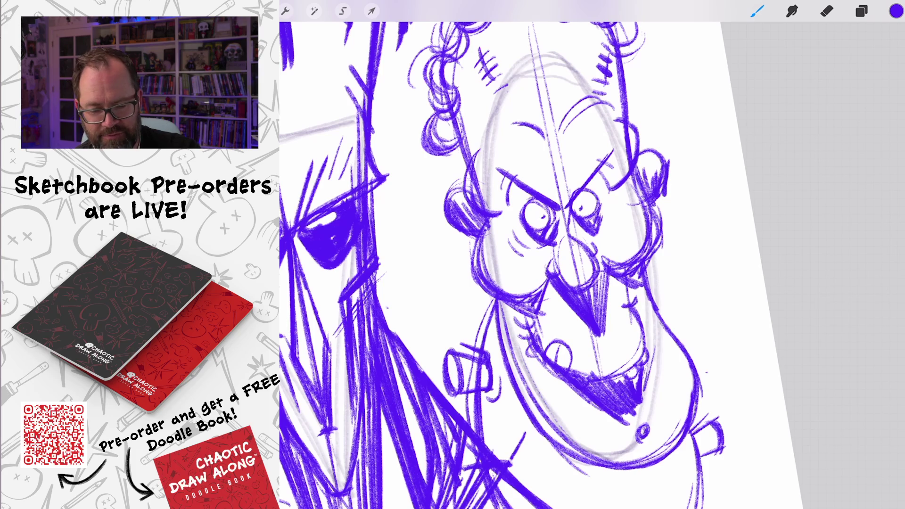
{"action": "scroll", "coordinate": [494, 264], "scroll_direction": "down", "scroll_amount": 5}
{"action": "scroll", "coordinate": [495, 264], "scroll_direction": "up", "scroll_amount": 1}
Hatch long strokes along the jaw, under the chin and down the neck, and darken the neck bolts
{"action": "left_click_drag", "start_coordinate": [502, 197], "coordinate": [585, 391]}
{"action": "left_click_drag", "start_coordinate": [504, 228], "coordinate": [591, 409]}
{"action": "left_click_drag", "start_coordinate": [521, 266], "coordinate": [592, 389]}
{"action": "left_click_drag", "start_coordinate": [537, 290], "coordinate": [580, 387]}
{"action": "mouse_move", "coordinate": [558, 302]}
{"action": "left_mouse_down"}
{"action": "mouse_move", "coordinate": [601, 377]}
{"action": "mouse_move", "coordinate": [612, 368]}
{"action": "left_mouse_up"}
{"action": "mouse_move", "coordinate": [589, 315]}
{"action": "left_mouse_down"}
{"action": "mouse_move", "coordinate": [625, 361]}
{"action": "mouse_move", "coordinate": [631, 344]}
{"action": "left_mouse_up"}
{"action": "mouse_move", "coordinate": [626, 308]}
{"action": "left_mouse_down"}
{"action": "mouse_move", "coordinate": [635, 324]}
{"action": "mouse_move", "coordinate": [648, 322]}
{"action": "left_mouse_up"}
{"action": "left_click_drag", "start_coordinate": [487, 237], "coordinate": [480, 248]}
{"action": "scroll", "coordinate": [476, 254], "scroll_direction": "down", "scroll_amount": 3}
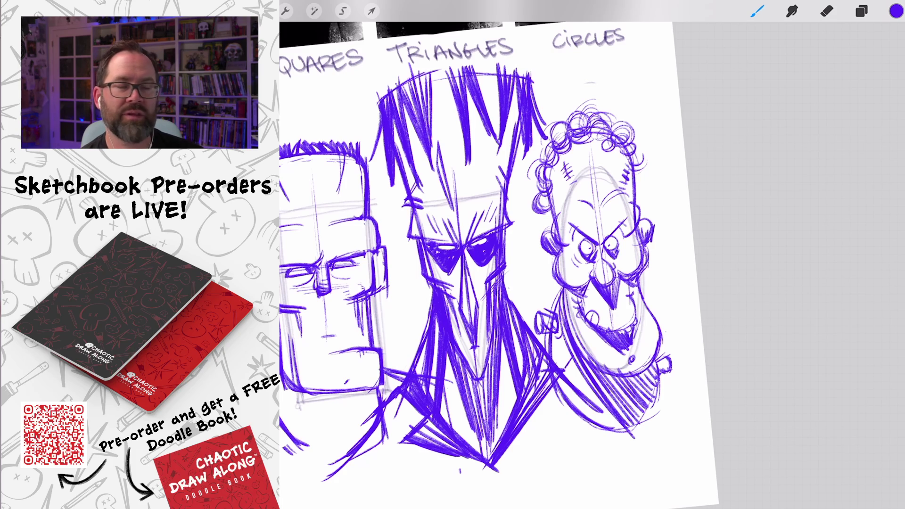
Zoom in and brush darker strokes around the circle head's right and left eyes
{"action": "scroll", "coordinate": [533, 264], "scroll_direction": "up", "scroll_amount": 5}
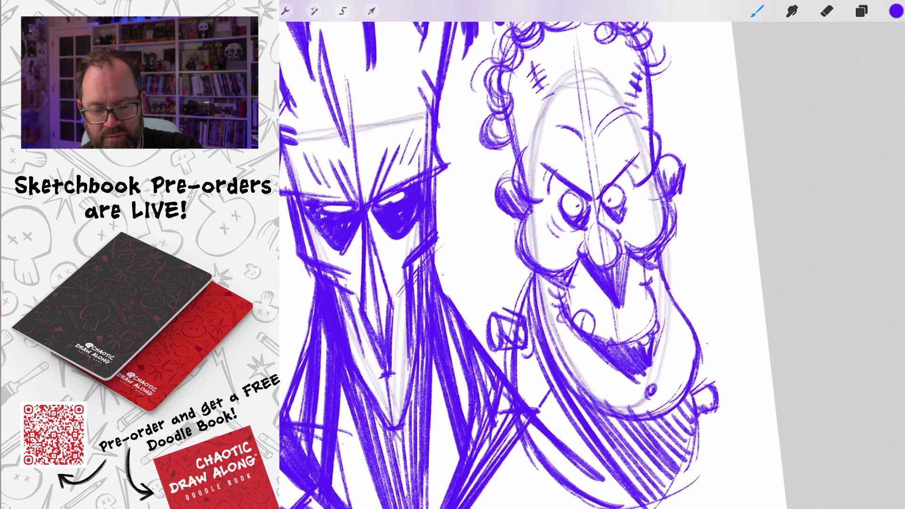
{"action": "left_click_drag", "start_coordinate": [614, 181], "coordinate": [629, 211]}
{"action": "left_click_drag", "start_coordinate": [559, 189], "coordinate": [568, 224]}
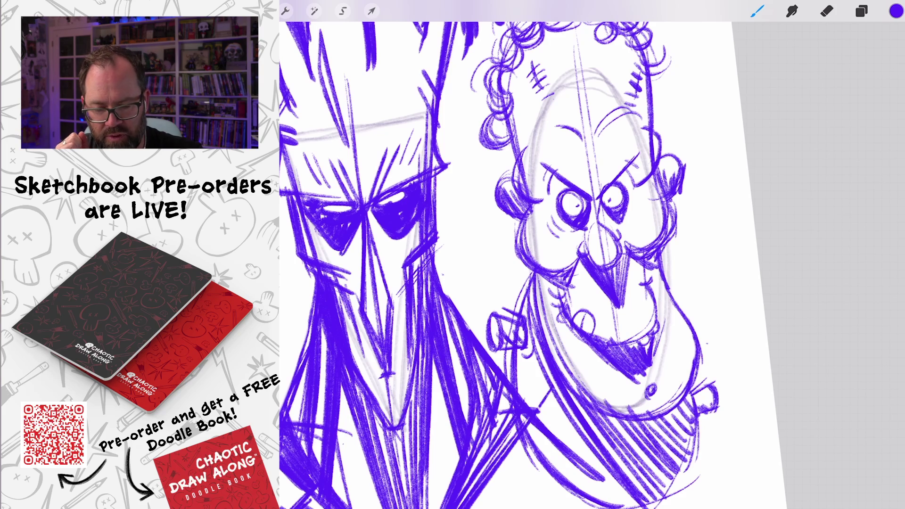
Add a curve beside the left eye, darken the right ear, and stroke both cheeks
{"action": "left_click_drag", "start_coordinate": [549, 227], "coordinate": [543, 245]}
{"action": "left_click_drag", "start_coordinate": [660, 177], "coordinate": [672, 224]}
{"action": "scroll", "coordinate": [532, 264], "scroll_direction": "down", "scroll_amount": 5}
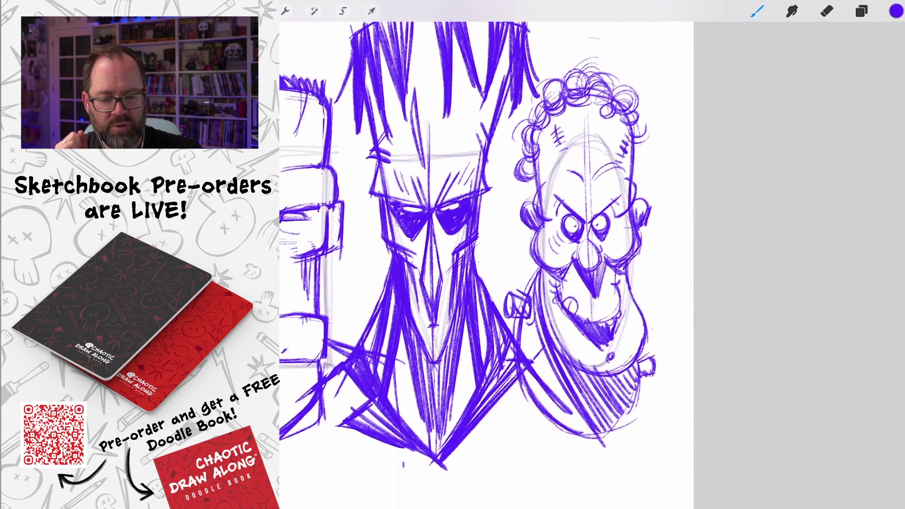
{"action": "scroll", "coordinate": [532, 263], "scroll_direction": "up", "scroll_amount": 4}
{"action": "mouse_move", "coordinate": [530, 188]}
{"action": "left_mouse_down"}
{"action": "mouse_move", "coordinate": [516, 226]}
{"action": "mouse_move", "coordinate": [556, 259]}
{"action": "mouse_move", "coordinate": [573, 241]}
{"action": "left_mouse_up"}
{"action": "left_click_drag", "start_coordinate": [669, 207], "coordinate": [650, 235]}
{"action": "left_click_drag", "start_coordinate": [670, 220], "coordinate": [645, 233]}
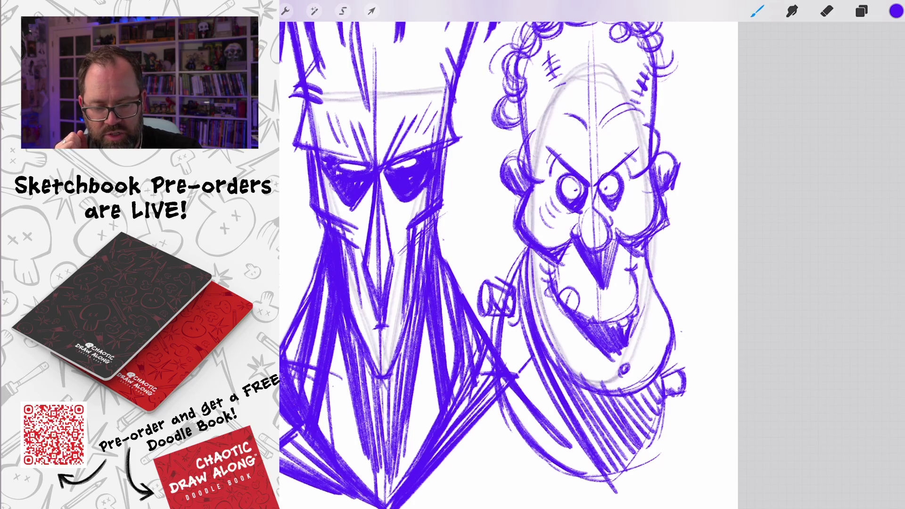
Strengthen the right jaw line with bold strokes
{"action": "scroll", "coordinate": [518, 236], "scroll_direction": "up", "scroll_amount": 3}
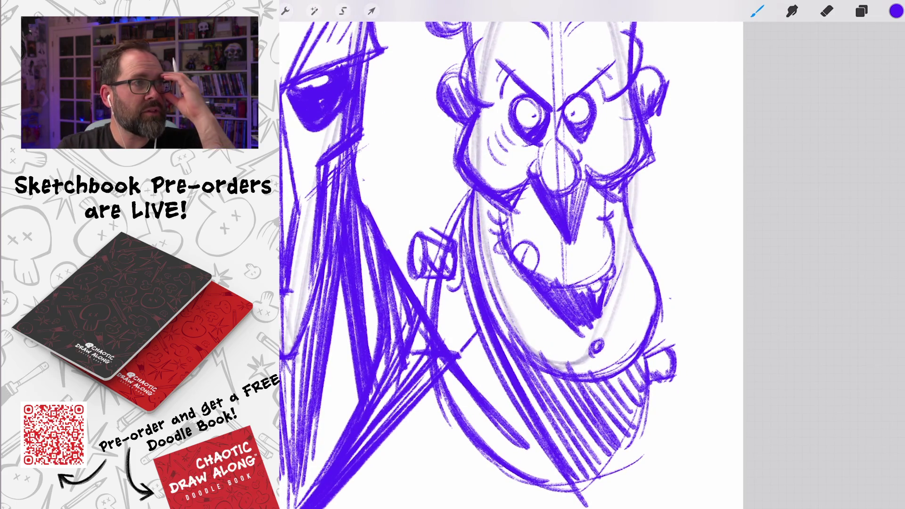
{"action": "left_click_drag", "start_coordinate": [627, 217], "coordinate": [668, 286]}
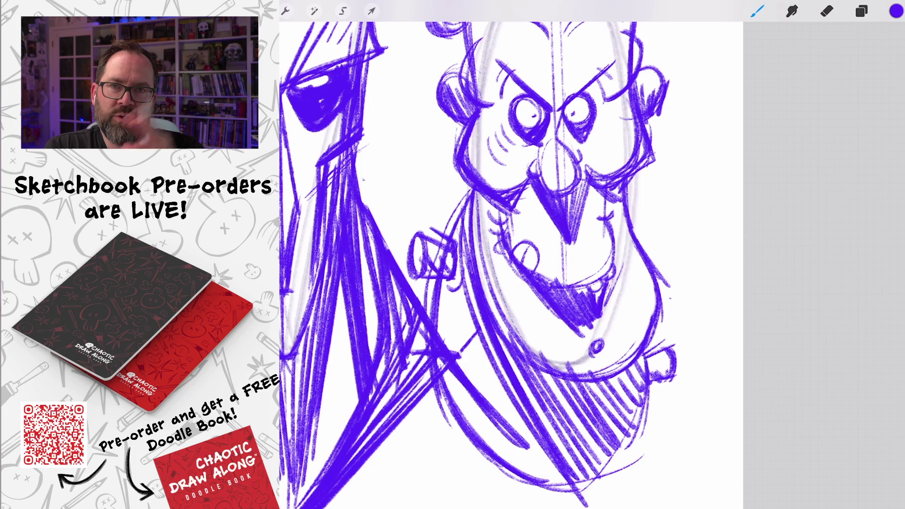
{"action": "left_click_drag", "start_coordinate": [666, 261], "coordinate": [645, 354]}
{"action": "left_click_drag", "start_coordinate": [661, 279], "coordinate": [644, 351]}
{"action": "left_click_drag", "start_coordinate": [660, 250], "coordinate": [637, 279]}
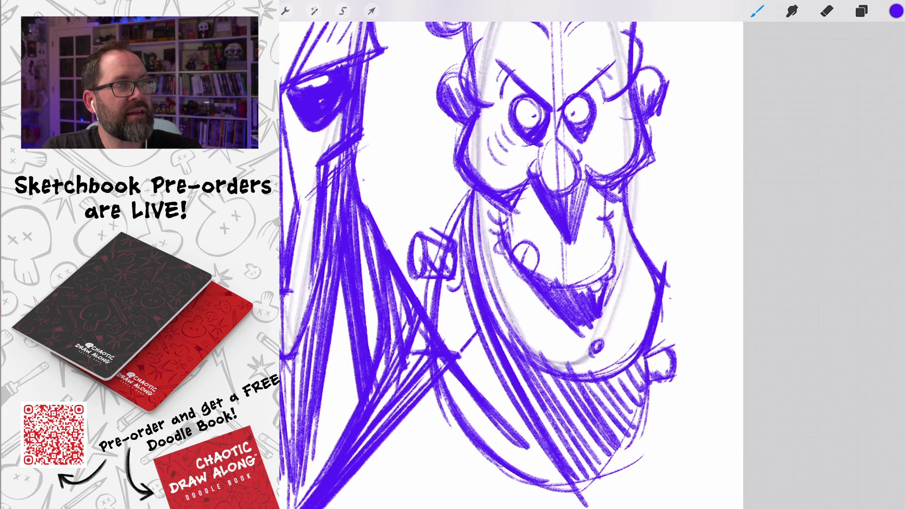
{"action": "scroll", "coordinate": [514, 264], "scroll_direction": "up", "scroll_amount": 2}
Shade the teeth and hatch the chin
{"action": "left_click_drag", "start_coordinate": [612, 375], "coordinate": [641, 394]}
{"action": "mouse_move", "coordinate": [618, 436]}
{"action": "left_mouse_down"}
{"action": "mouse_move", "coordinate": [659, 409]}
{"action": "mouse_move", "coordinate": [660, 418]}
{"action": "left_mouse_up"}
{"action": "mouse_move", "coordinate": [622, 450]}
{"action": "left_mouse_down"}
{"action": "mouse_move", "coordinate": [654, 427]}
{"action": "mouse_move", "coordinate": [665, 388]}
{"action": "left_mouse_up"}
{"action": "left_click_drag", "start_coordinate": [666, 429], "coordinate": [672, 398]}
{"action": "scroll", "coordinate": [513, 263], "scroll_direction": "up", "scroll_amount": 3}
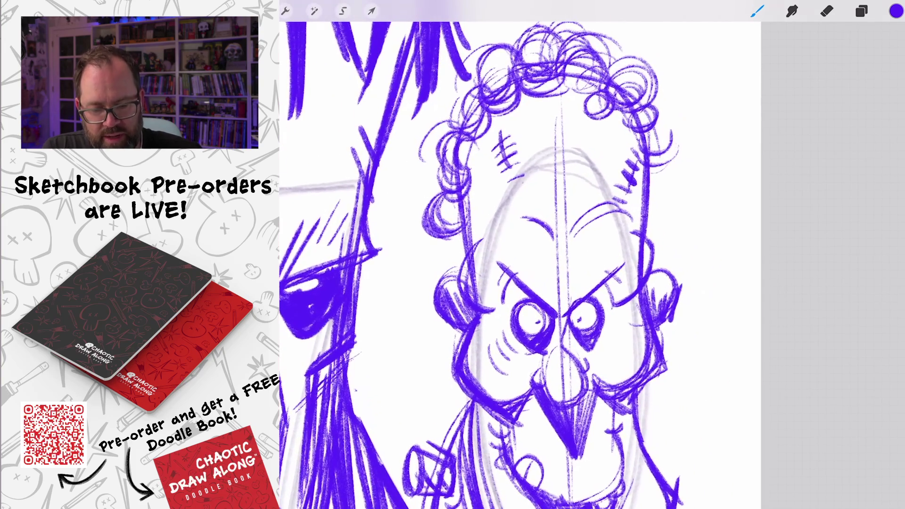
Add strokes along the face's right side near the ear, briefly toggling the eraser and back to the brush
{"action": "mouse_move", "coordinate": [613, 308]}
{"action": "left_mouse_down"}
{"action": "mouse_move", "coordinate": [660, 266]}
{"action": "mouse_move", "coordinate": [655, 240]}
{"action": "left_mouse_up"}
{"action": "left_click_drag", "start_coordinate": [653, 271], "coordinate": [653, 253]}
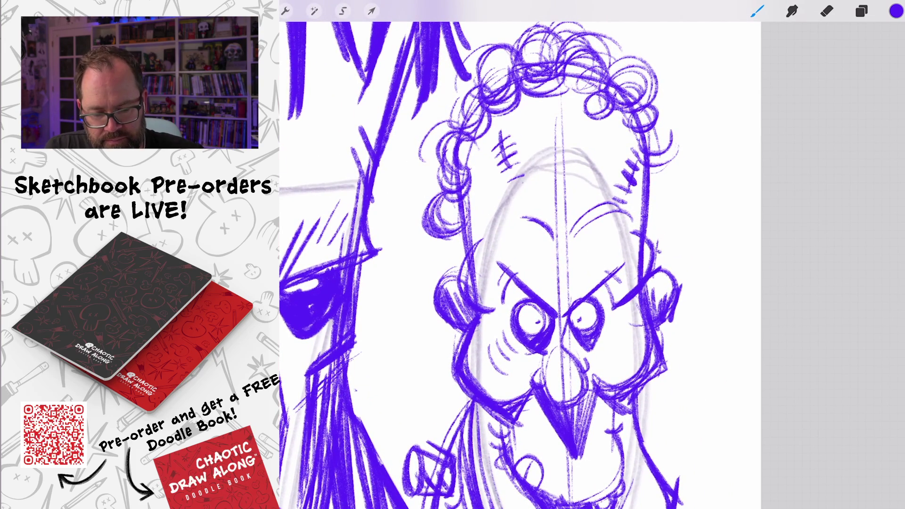
{"action": "left_click_drag", "start_coordinate": [615, 205], "coordinate": [661, 252]}
{"action": "key", "text": "e"}
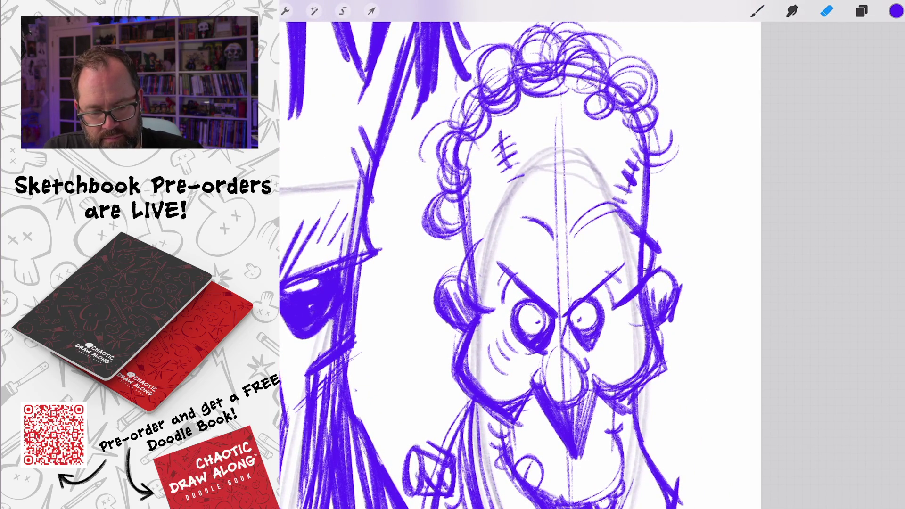
{"action": "scroll", "coordinate": [518, 264], "scroll_direction": "down", "scroll_amount": 5}
{"action": "key", "text": "b"}
{"action": "scroll", "coordinate": [518, 264], "scroll_direction": "down", "scroll_amount": 3}
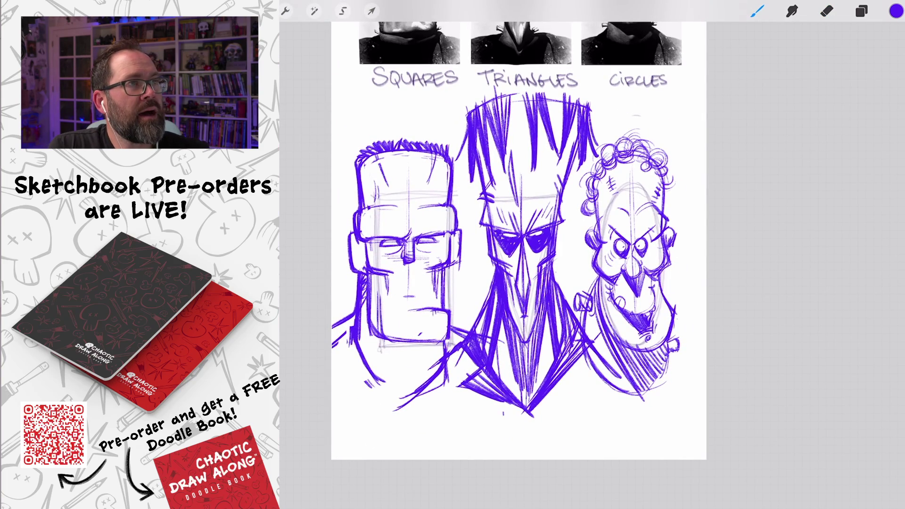
Select the square head's Layer 15 and start Liquify with size about 43%
{"action": "scroll", "coordinate": [424, 254], "scroll_direction": "up", "scroll_amount": 5}
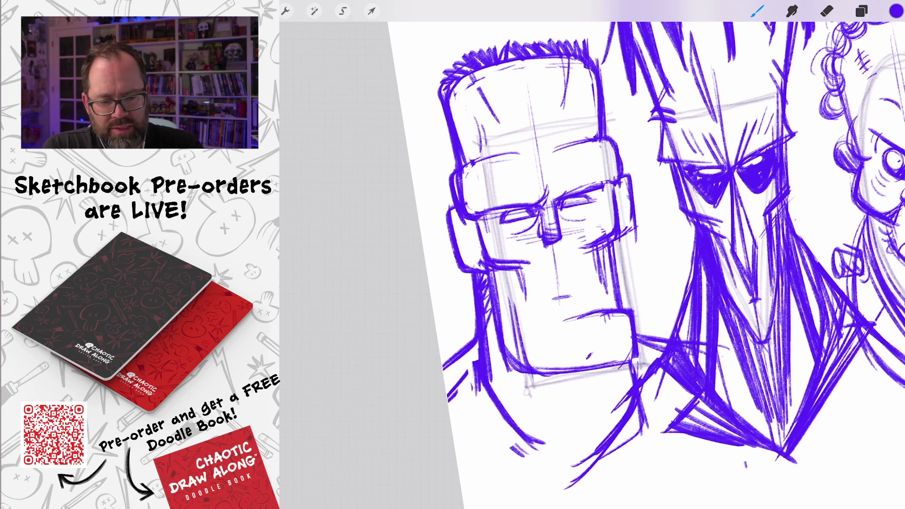
{"action": "left_click", "coordinate": [861, 10]}
{"action": "left_click", "coordinate": [790, 181]}
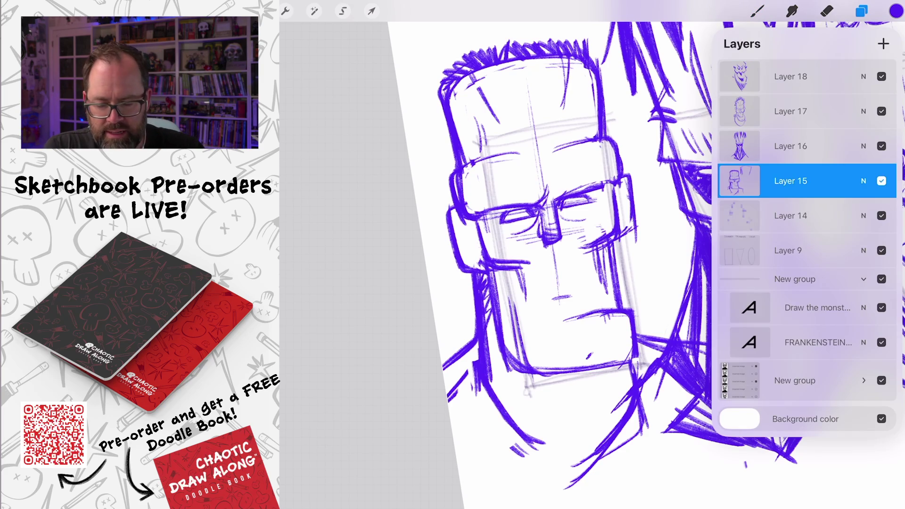
{"action": "left_click", "coordinate": [861, 11]}
{"action": "left_click", "coordinate": [314, 11]}
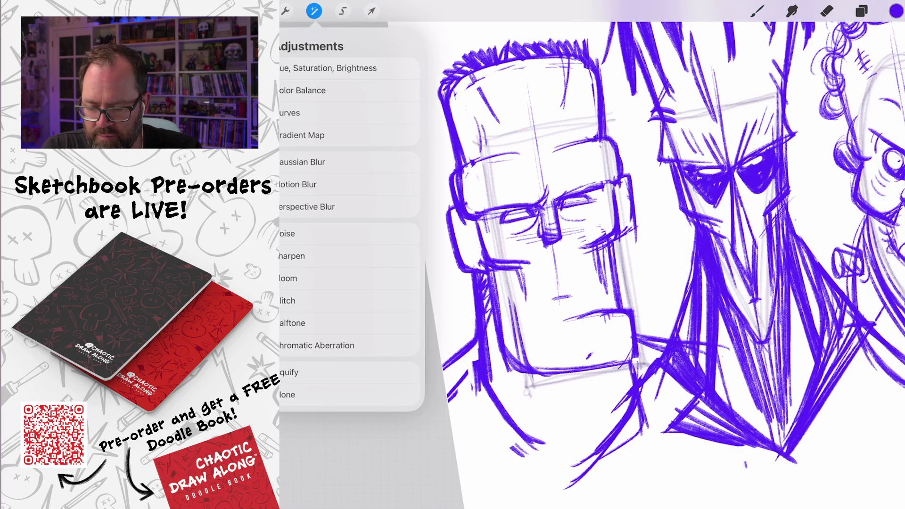
{"action": "left_click", "coordinate": [288, 371]}
{"action": "left_click_drag", "start_coordinate": [297, 480], "coordinate": [326, 480]}
Push the face's left side, glasses, jaw and lower neck lines into shape
{"action": "left_click_drag", "start_coordinate": [542, 179], "coordinate": [445, 193]}
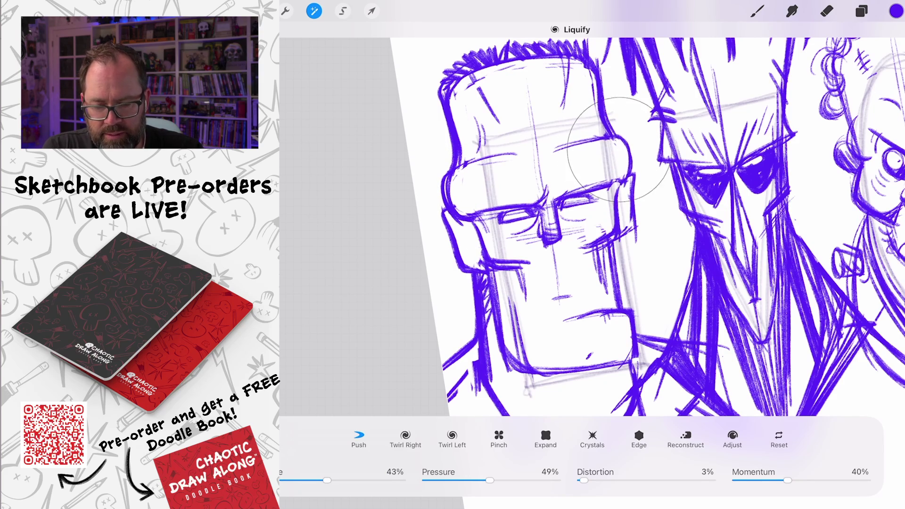
{"action": "mouse_move", "coordinate": [471, 290]}
{"action": "left_mouse_down"}
{"action": "mouse_move", "coordinate": [476, 329]}
{"action": "mouse_move", "coordinate": [481, 321]}
{"action": "mouse_move", "coordinate": [471, 358]}
{"action": "mouse_move", "coordinate": [438, 391]}
{"action": "left_mouse_up"}
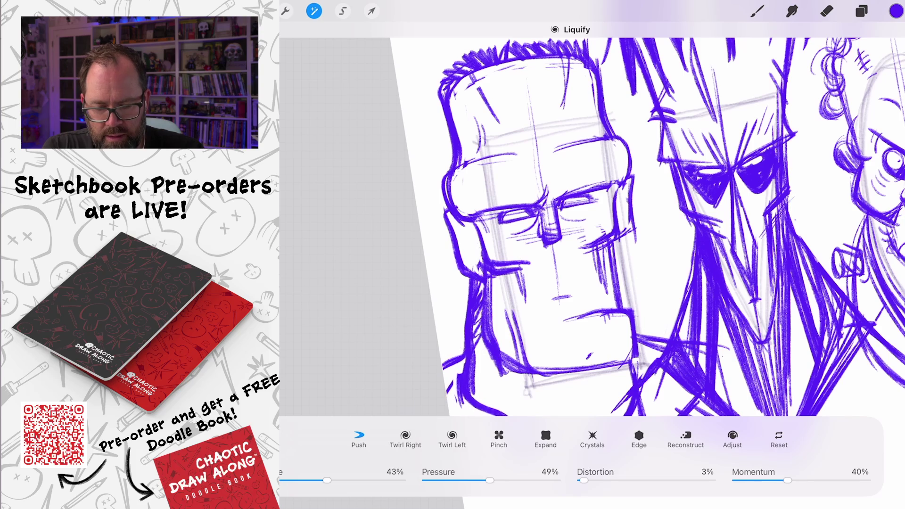
{"action": "scroll", "coordinate": [650, 226], "scroll_direction": "down", "scroll_amount": 5}
{"action": "mouse_move", "coordinate": [589, 216]}
{"action": "left_mouse_down"}
{"action": "mouse_move", "coordinate": [585, 273]}
{"action": "mouse_move", "coordinate": [577, 231]}
{"action": "mouse_move", "coordinate": [546, 226]}
{"action": "mouse_move", "coordinate": [596, 264]}
{"action": "mouse_move", "coordinate": [580, 292]}
{"action": "mouse_move", "coordinate": [594, 321]}
{"action": "left_mouse_up"}
{"action": "left_click_drag", "start_coordinate": [486, 264], "coordinate": [504, 339]}
{"action": "mouse_move", "coordinate": [584, 292]}
{"action": "left_mouse_down"}
{"action": "mouse_move", "coordinate": [542, 353]}
{"action": "mouse_move", "coordinate": [575, 330]}
{"action": "left_mouse_up"}
Reshape the square head's outer jaw and neck line and nudge the neck strokes
{"action": "scroll", "coordinate": [518, 229], "scroll_direction": "up", "scroll_amount": 3}
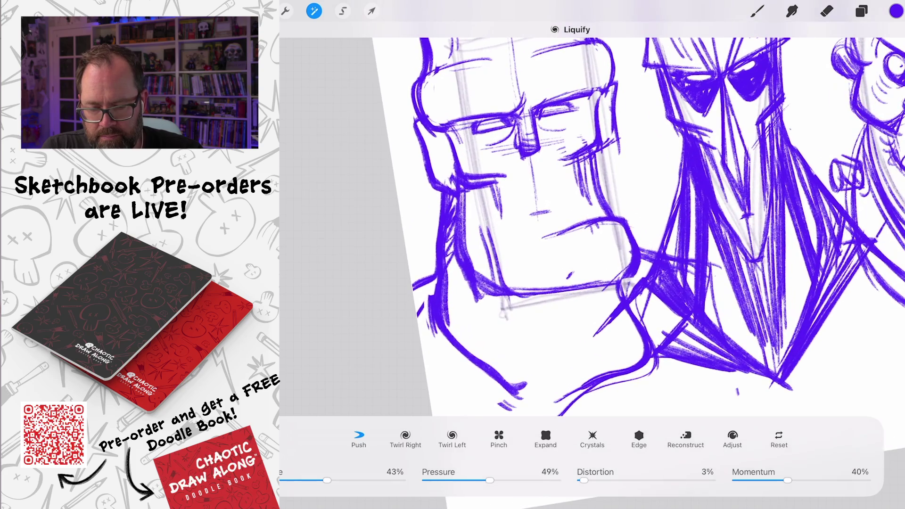
{"action": "left_click_drag", "start_coordinate": [448, 212], "coordinate": [424, 330]}
{"action": "left_click_drag", "start_coordinate": [452, 255], "coordinate": [424, 321]}
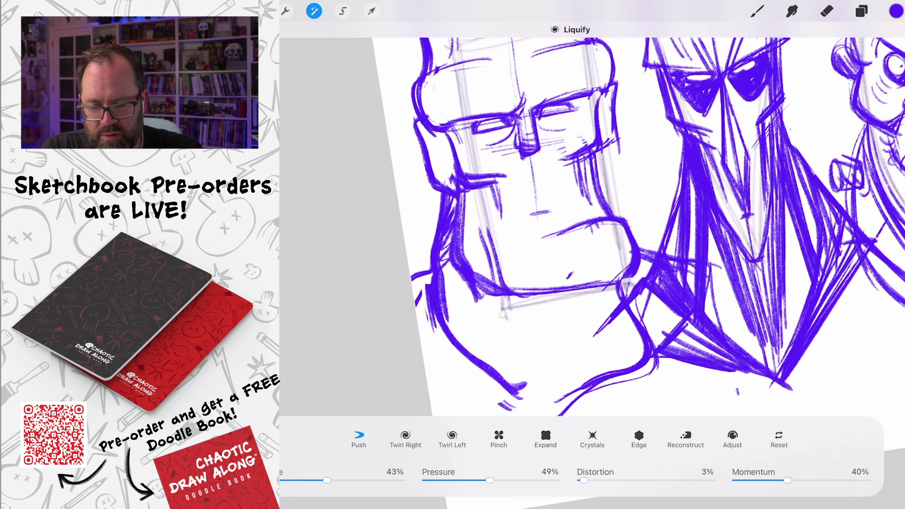
{"action": "left_click_drag", "start_coordinate": [443, 282], "coordinate": [424, 340]}
{"action": "left_click_drag", "start_coordinate": [627, 264], "coordinate": [641, 321]}
{"action": "left_click_drag", "start_coordinate": [712, 264], "coordinate": [711, 306]}
{"action": "scroll", "coordinate": [589, 226], "scroll_direction": "down", "scroll_amount": 2}
{"action": "scroll", "coordinate": [589, 226], "scroll_direction": "up", "scroll_amount": 1}
{"action": "scroll", "coordinate": [645, 226], "scroll_direction": "down", "scroll_amount": 2}
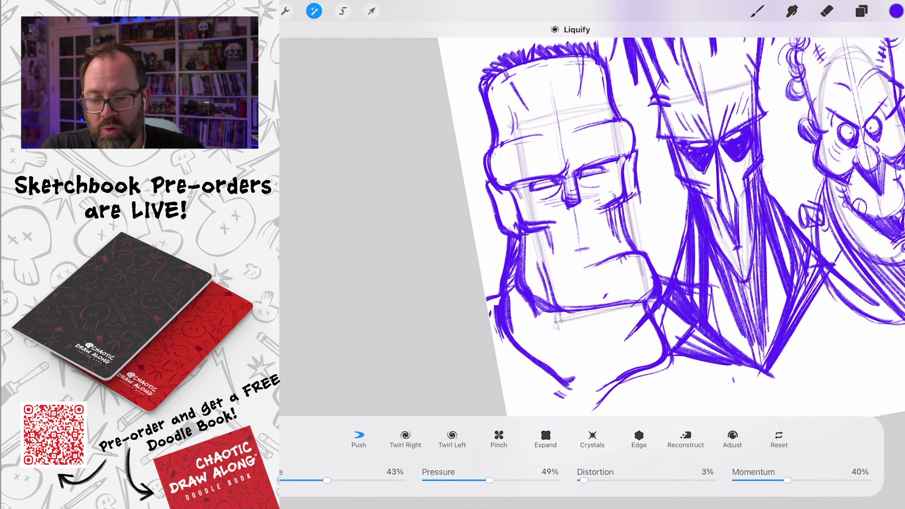
Close Liquify and return to the Brush tool
{"action": "left_click", "coordinate": [314, 11]}
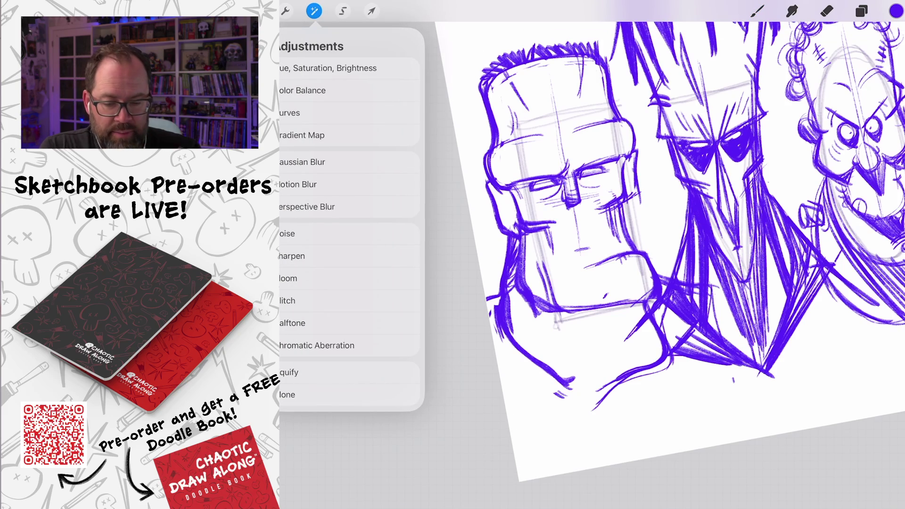
{"action": "scroll", "coordinate": [651, 141], "scroll_direction": "up", "scroll_amount": 3}
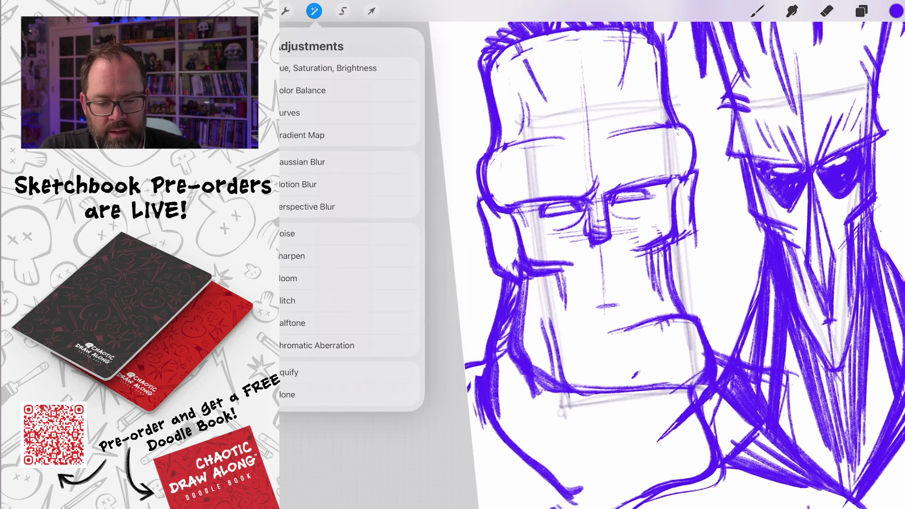
{"action": "left_click", "coordinate": [756, 11]}
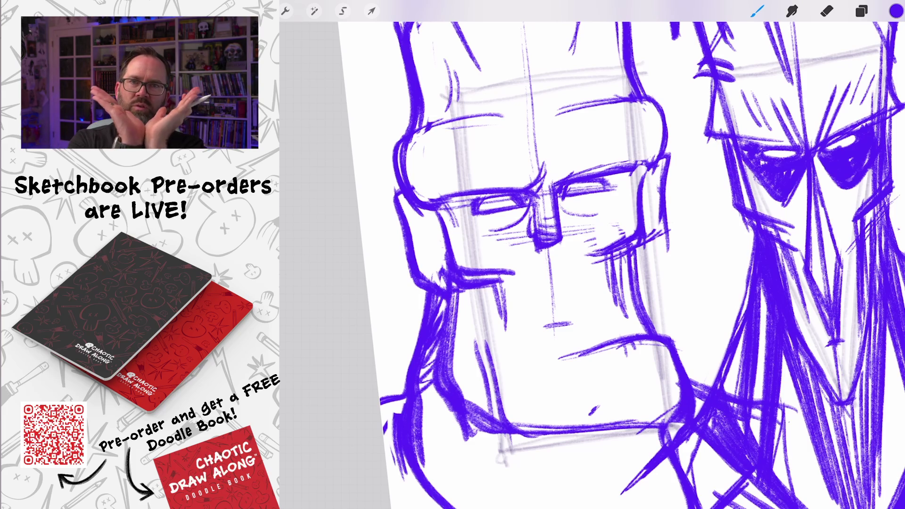
Redraw the square head's left cheek, right ear and cheek outlines, hatching beside the right ear
{"action": "left_click_drag", "start_coordinate": [394, 193], "coordinate": [388, 215]}
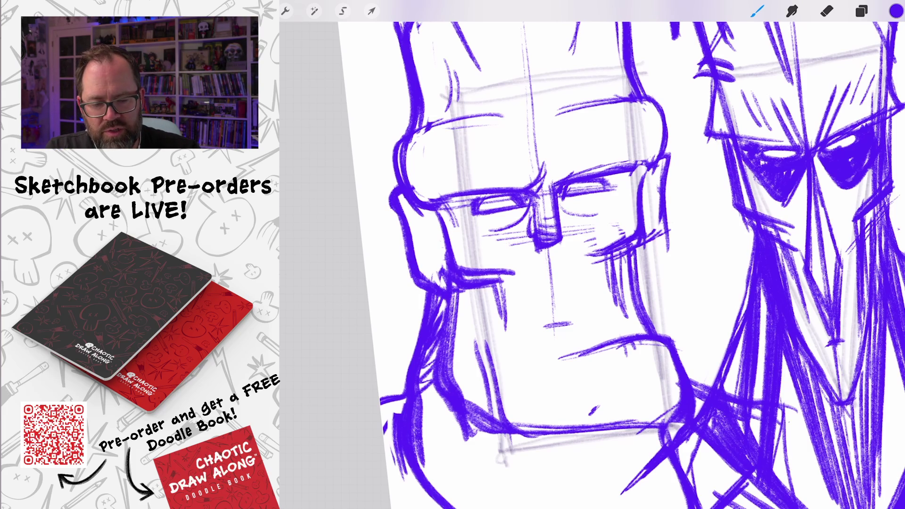
{"action": "left_click_drag", "start_coordinate": [662, 234], "coordinate": [642, 244]}
{"action": "left_click_drag", "start_coordinate": [665, 213], "coordinate": [649, 245]}
{"action": "left_click_drag", "start_coordinate": [447, 288], "coordinate": [417, 253]}
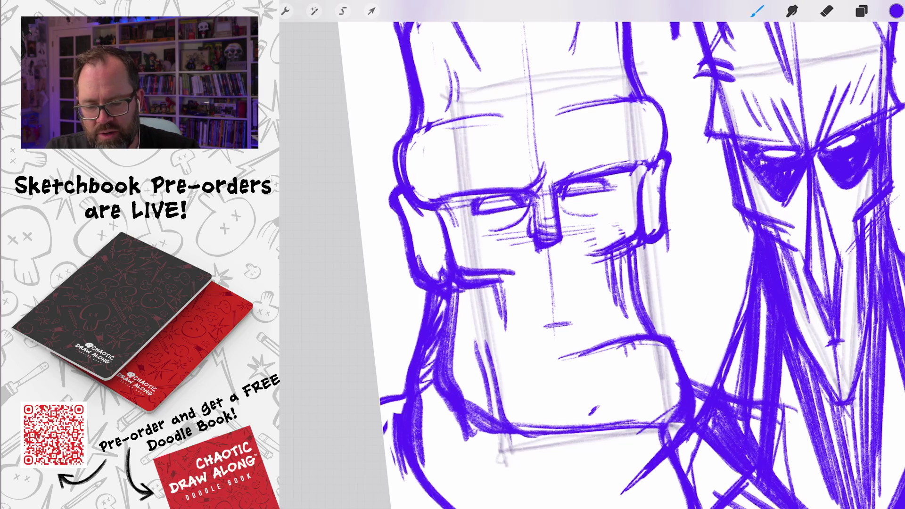
{"action": "scroll", "coordinate": [613, 264], "scroll_direction": "down", "scroll_amount": 3}
{"action": "mouse_move", "coordinate": [481, 184]}
{"action": "left_mouse_down"}
{"action": "mouse_move", "coordinate": [469, 243]}
{"action": "mouse_move", "coordinate": [511, 248]}
{"action": "left_mouse_up"}
{"action": "left_click_drag", "start_coordinate": [653, 147], "coordinate": [651, 218]}
{"action": "left_click_drag", "start_coordinate": [654, 210], "coordinate": [619, 234]}
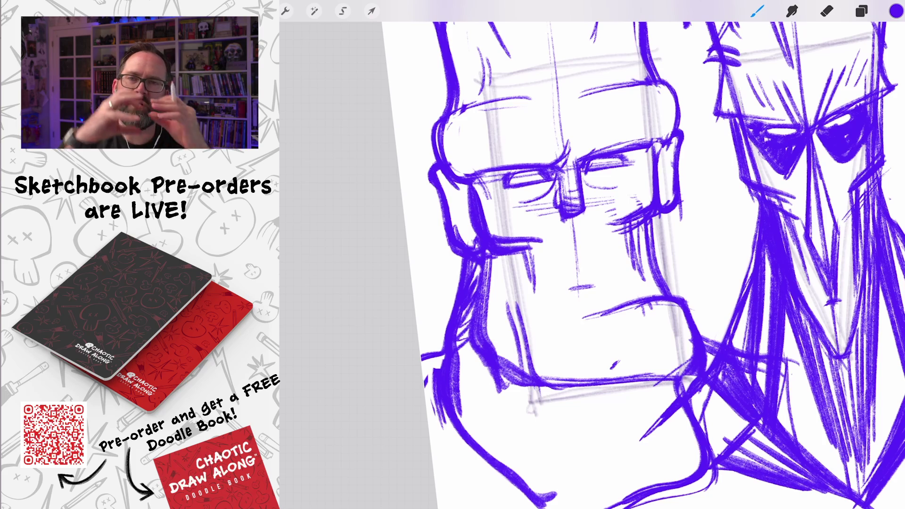
Thicken the left jaw and trace a bold lower jaw, chin and mouth line
{"action": "mouse_move", "coordinate": [481, 262]}
{"action": "left_mouse_down"}
{"action": "mouse_move", "coordinate": [493, 372]}
{"action": "mouse_move", "coordinate": [519, 381]}
{"action": "left_mouse_up"}
{"action": "left_click_drag", "start_coordinate": [495, 351], "coordinate": [536, 378]}
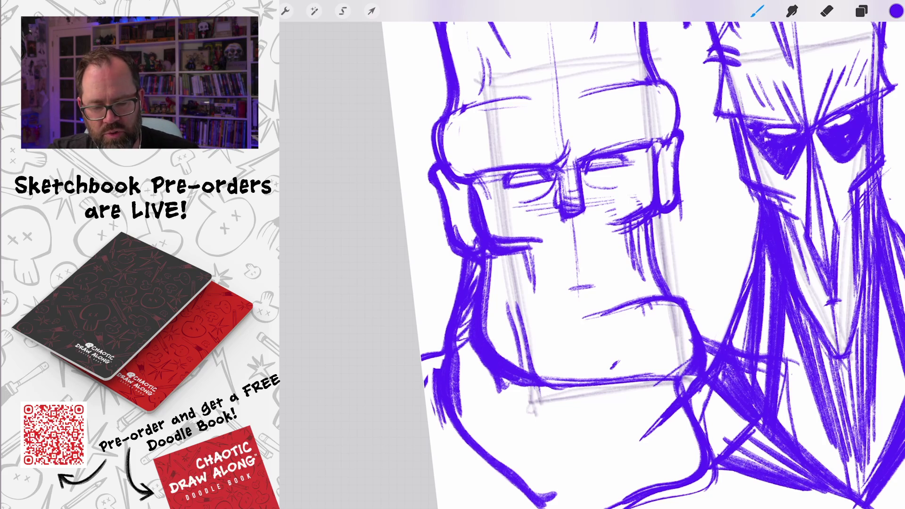
{"action": "scroll", "coordinate": [640, 264], "scroll_direction": "down", "scroll_amount": 3}
{"action": "mouse_move", "coordinate": [526, 315]}
{"action": "left_mouse_down"}
{"action": "mouse_move", "coordinate": [551, 311]}
{"action": "mouse_move", "coordinate": [644, 255]}
{"action": "left_mouse_up"}
{"action": "mouse_move", "coordinate": [566, 301]}
{"action": "left_mouse_down"}
{"action": "mouse_move", "coordinate": [647, 247]}
{"action": "mouse_move", "coordinate": [625, 205]}
{"action": "mouse_move", "coordinate": [577, 237]}
{"action": "left_mouse_up"}
{"action": "left_click_drag", "start_coordinate": [606, 211], "coordinate": [555, 254]}
{"action": "scroll", "coordinate": [593, 255], "scroll_direction": "down", "scroll_amount": 3}
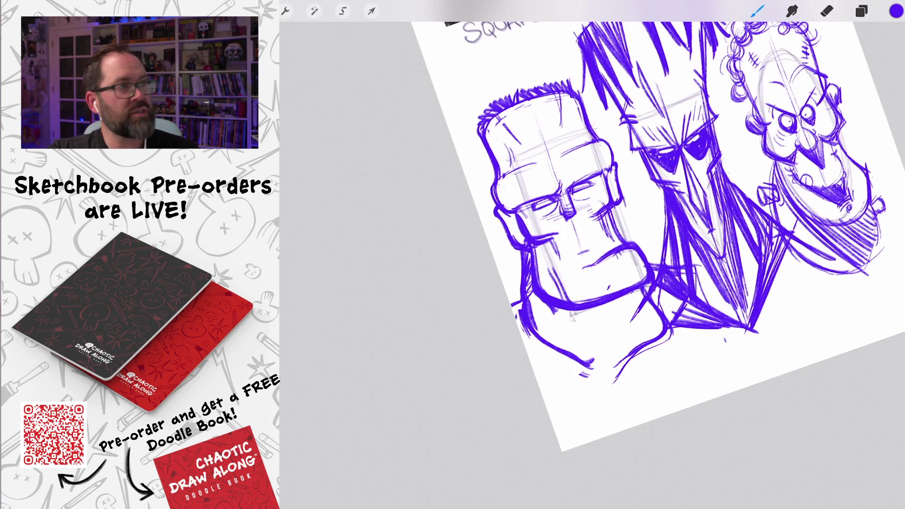
{"action": "scroll", "coordinate": [565, 212], "scroll_direction": "up", "scroll_amount": 5}
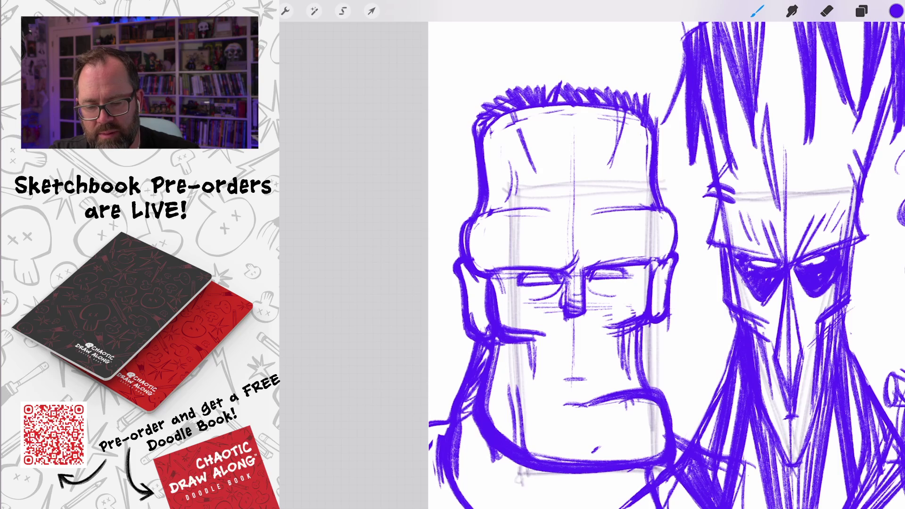
Scribble dense hair strokes along the square head's top and upper-left edge
{"action": "mouse_move", "coordinate": [477, 201]}
{"action": "left_mouse_down"}
{"action": "mouse_move", "coordinate": [467, 155]}
{"action": "mouse_move", "coordinate": [482, 110]}
{"action": "mouse_move", "coordinate": [473, 160]}
{"action": "left_mouse_up"}
{"action": "left_click_drag", "start_coordinate": [481, 126], "coordinate": [472, 158]}
{"action": "scroll", "coordinate": [612, 264], "scroll_direction": "up", "scroll_amount": 2}
{"action": "left_click_drag", "start_coordinate": [521, 185], "coordinate": [500, 216]}
{"action": "left_click_drag", "start_coordinate": [542, 165], "coordinate": [492, 227]}
{"action": "left_click_drag", "start_coordinate": [575, 156], "coordinate": [499, 220]}
{"action": "left_click_drag", "start_coordinate": [624, 152], "coordinate": [514, 216]}
{"action": "mouse_move", "coordinate": [575, 172]}
{"action": "left_mouse_down"}
{"action": "mouse_move", "coordinate": [645, 142]}
{"action": "mouse_move", "coordinate": [657, 183]}
{"action": "left_mouse_up"}
{"action": "left_click_drag", "start_coordinate": [533, 174], "coordinate": [617, 143]}
Darken the hair corners and top-left, thicken the head's left edge, and add dark brow strokes
{"action": "mouse_move", "coordinate": [516, 216]}
{"action": "left_mouse_down"}
{"action": "mouse_move", "coordinate": [508, 244]}
{"action": "mouse_move", "coordinate": [505, 236]}
{"action": "left_mouse_up"}
{"action": "mouse_move", "coordinate": [592, 170]}
{"action": "left_mouse_down"}
{"action": "mouse_move", "coordinate": [557, 189]}
{"action": "mouse_move", "coordinate": [643, 160]}
{"action": "left_mouse_up"}
{"action": "left_click_drag", "start_coordinate": [646, 144], "coordinate": [653, 171]}
{"action": "left_click_drag", "start_coordinate": [516, 239], "coordinate": [510, 256]}
{"action": "mouse_move", "coordinate": [531, 250]}
{"action": "left_mouse_down"}
{"action": "mouse_move", "coordinate": [512, 280]}
{"action": "mouse_move", "coordinate": [514, 262]}
{"action": "left_mouse_up"}
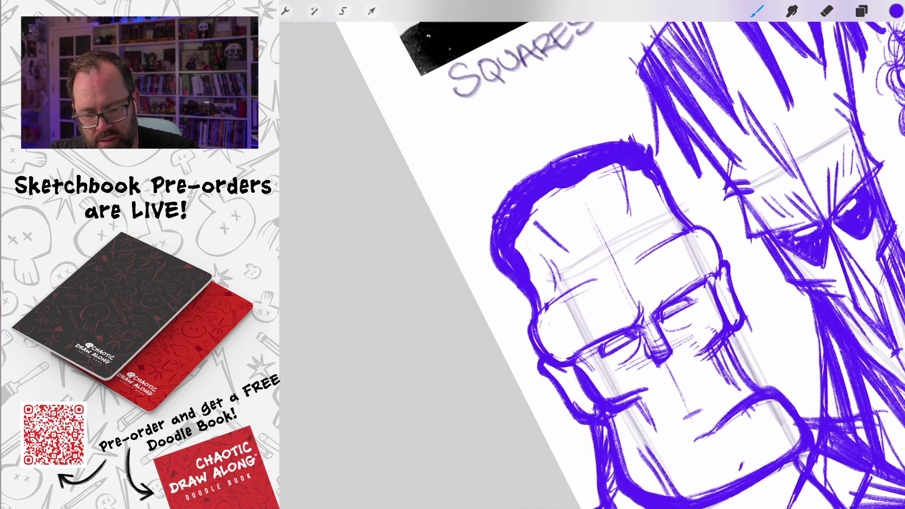
{"action": "left_click_drag", "start_coordinate": [516, 203], "coordinate": [490, 296]}
{"action": "mouse_move", "coordinate": [646, 144]}
{"action": "left_mouse_down"}
{"action": "mouse_move", "coordinate": [686, 229]}
{"action": "mouse_move", "coordinate": [652, 132]}
{"action": "left_mouse_up"}
{"action": "mouse_move", "coordinate": [568, 153]}
{"action": "left_mouse_down"}
{"action": "mouse_move", "coordinate": [641, 130]}
{"action": "mouse_move", "coordinate": [582, 146]}
{"action": "mouse_move", "coordinate": [552, 167]}
{"action": "left_mouse_up"}
{"action": "mouse_move", "coordinate": [596, 135]}
{"action": "left_mouse_down"}
{"action": "mouse_move", "coordinate": [527, 174]}
{"action": "mouse_move", "coordinate": [510, 209]}
{"action": "left_mouse_up"}
{"action": "left_click_drag", "start_coordinate": [568, 148], "coordinate": [537, 172]}
{"action": "scroll", "coordinate": [660, 254], "scroll_direction": "down", "scroll_amount": 5}
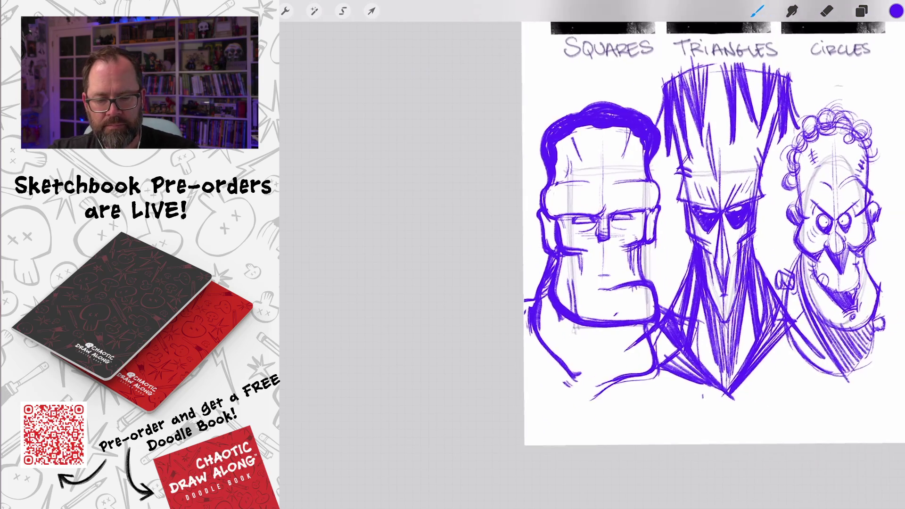
{"action": "mouse_move", "coordinate": [547, 200]}
{"action": "left_mouse_down"}
{"action": "mouse_move", "coordinate": [582, 215]}
{"action": "mouse_move", "coordinate": [602, 203]}
{"action": "left_mouse_up"}
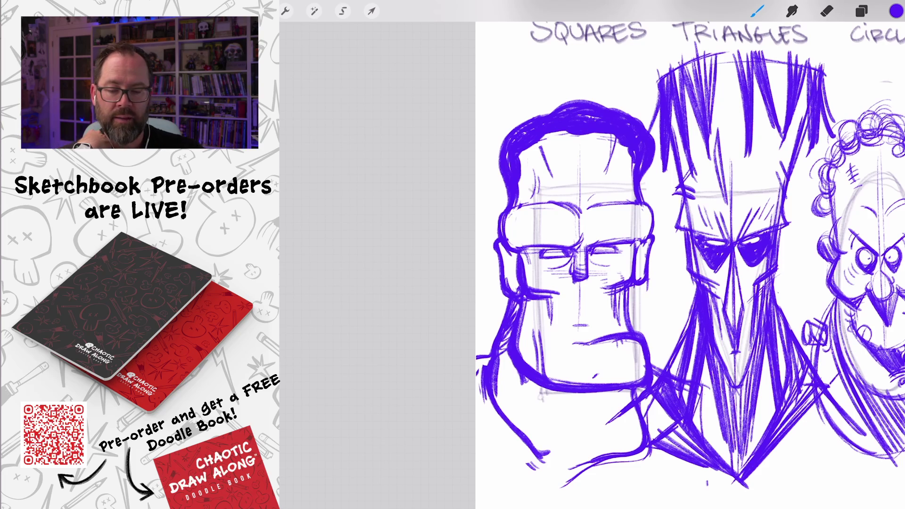
{"action": "scroll", "coordinate": [575, 212], "scroll_direction": "up", "scroll_amount": 3}
Brush eyebrow strokes above the square head's eyes
{"action": "mouse_move", "coordinate": [549, 207]}
{"action": "left_mouse_down"}
{"action": "mouse_move", "coordinate": [577, 232]}
{"action": "mouse_move", "coordinate": [572, 224]}
{"action": "mouse_move", "coordinate": [593, 189]}
{"action": "left_mouse_up"}
{"action": "left_click_drag", "start_coordinate": [570, 226], "coordinate": [594, 192]}
{"action": "mouse_move", "coordinate": [530, 201]}
{"action": "left_mouse_down"}
{"action": "mouse_move", "coordinate": [568, 229]}
{"action": "mouse_move", "coordinate": [562, 219]}
{"action": "left_mouse_up"}
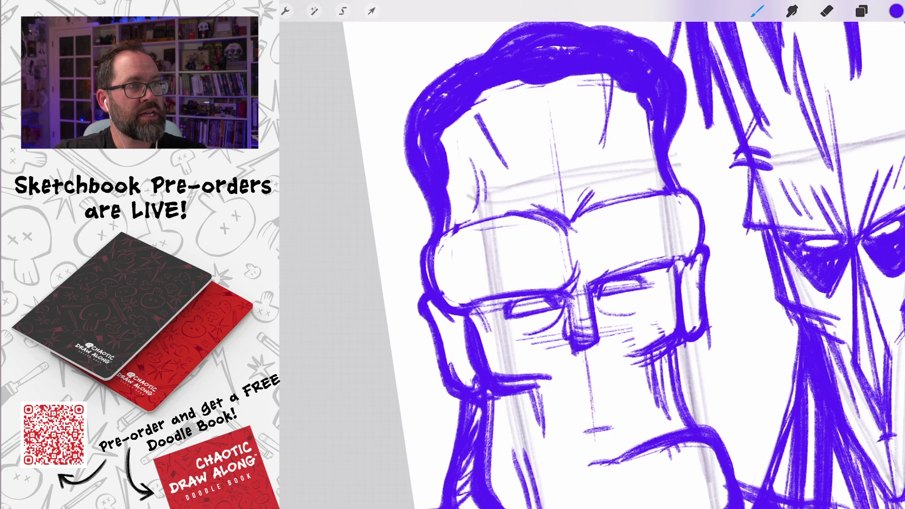
Use Liquify to push the eyebrows into an angry V
{"action": "left_click", "coordinate": [314, 11]}
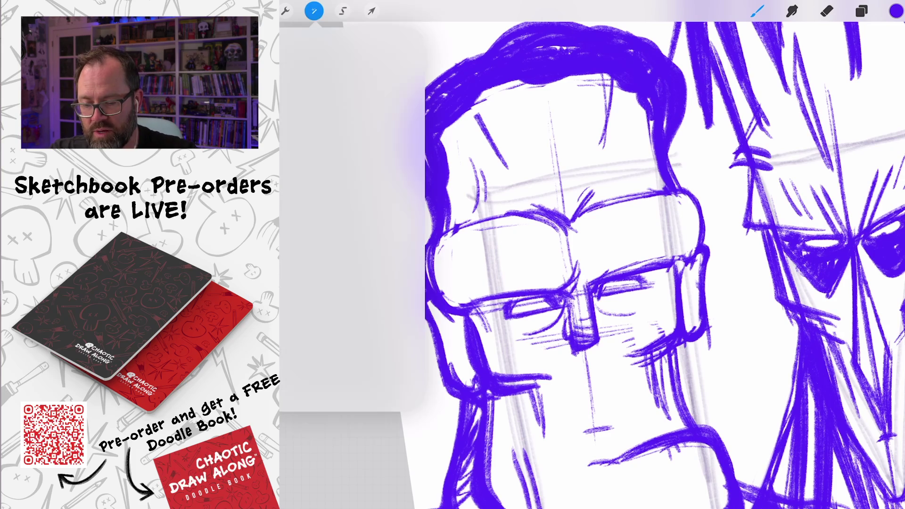
{"action": "left_click", "coordinate": [330, 370]}
{"action": "scroll", "coordinate": [589, 254], "scroll_direction": "down", "scroll_amount": 3}
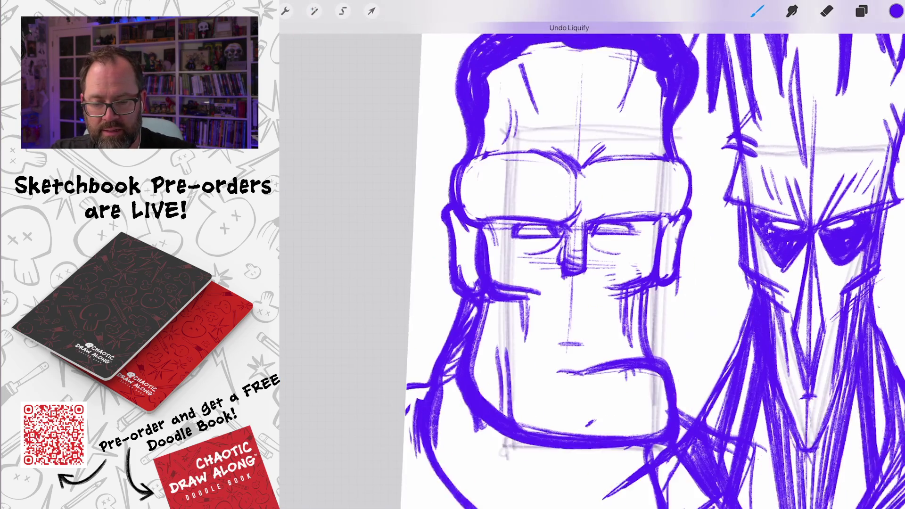
{"action": "left_click", "coordinate": [314, 10]}
{"action": "left_click", "coordinate": [289, 371]}
{"action": "left_click_drag", "start_coordinate": [528, 188], "coordinate": [542, 202]}
{"action": "mouse_move", "coordinate": [542, 137]}
{"action": "left_mouse_down"}
{"action": "mouse_move", "coordinate": [552, 198]}
{"action": "mouse_move", "coordinate": [565, 208]}
{"action": "left_mouse_up"}
Reshape the brow and eye lines by the nose bridge and sharpen the V
{"action": "left_click_drag", "start_coordinate": [509, 198], "coordinate": [542, 207]}
{"action": "left_click_drag", "start_coordinate": [480, 202], "coordinate": [547, 212]}
{"action": "left_click_drag", "start_coordinate": [612, 156], "coordinate": [566, 202]}
{"action": "mouse_move", "coordinate": [631, 141]}
{"action": "left_mouse_down"}
{"action": "mouse_move", "coordinate": [570, 207]}
{"action": "mouse_move", "coordinate": [584, 255]}
{"action": "left_mouse_up"}
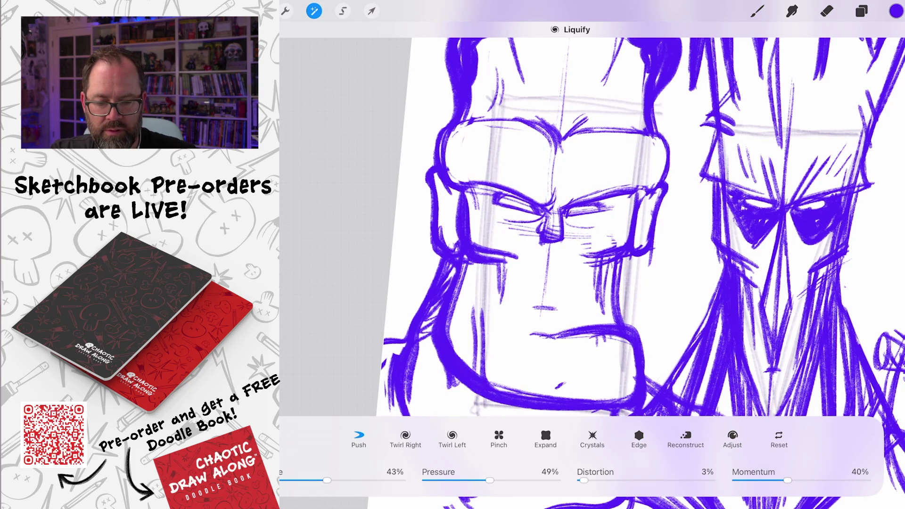
{"action": "scroll", "coordinate": [589, 226], "scroll_direction": "down", "scroll_amount": 5}
{"action": "scroll", "coordinate": [589, 226], "scroll_direction": "up", "scroll_amount": 5}
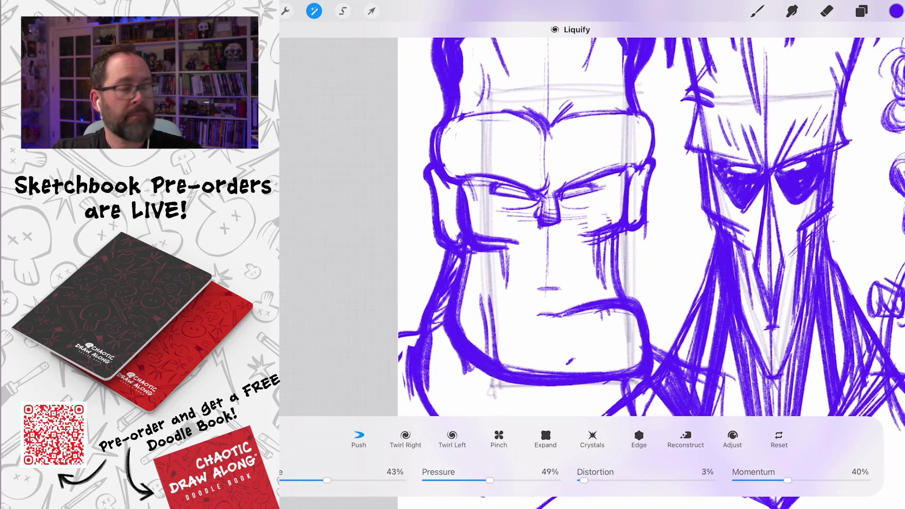
{"action": "scroll", "coordinate": [589, 226], "scroll_direction": "up", "scroll_amount": 3}
Lower the Liquify size to 27% and nudge the right, then left, eye and brow
{"action": "left_click_drag", "start_coordinate": [598, 160], "coordinate": [589, 189]}
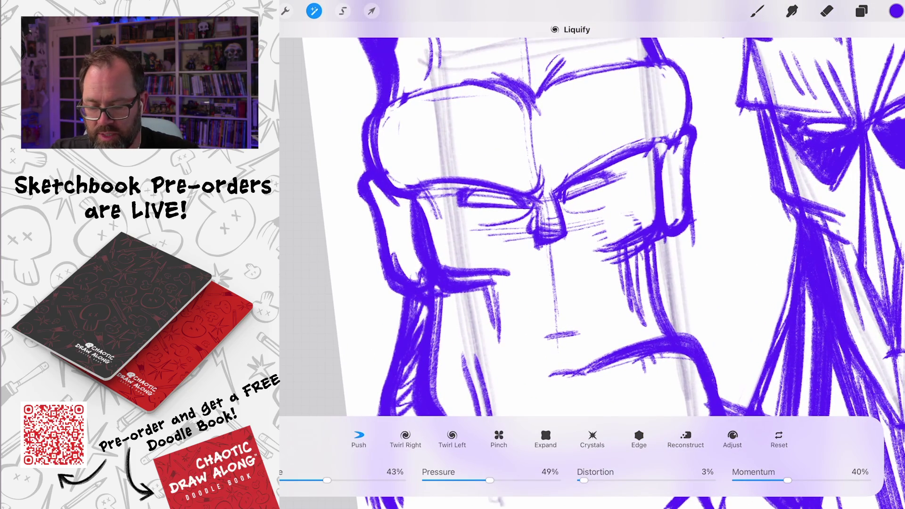
{"action": "left_click_drag", "start_coordinate": [327, 480], "coordinate": [307, 479]}
{"action": "mouse_move", "coordinate": [603, 172]}
{"action": "left_mouse_down"}
{"action": "mouse_move", "coordinate": [586, 201]}
{"action": "mouse_move", "coordinate": [568, 195]}
{"action": "mouse_move", "coordinate": [618, 184]}
{"action": "left_mouse_up"}
{"action": "mouse_move", "coordinate": [505, 222]}
{"action": "left_mouse_down"}
{"action": "mouse_move", "coordinate": [507, 213]}
{"action": "mouse_move", "coordinate": [457, 187]}
{"action": "left_mouse_up"}
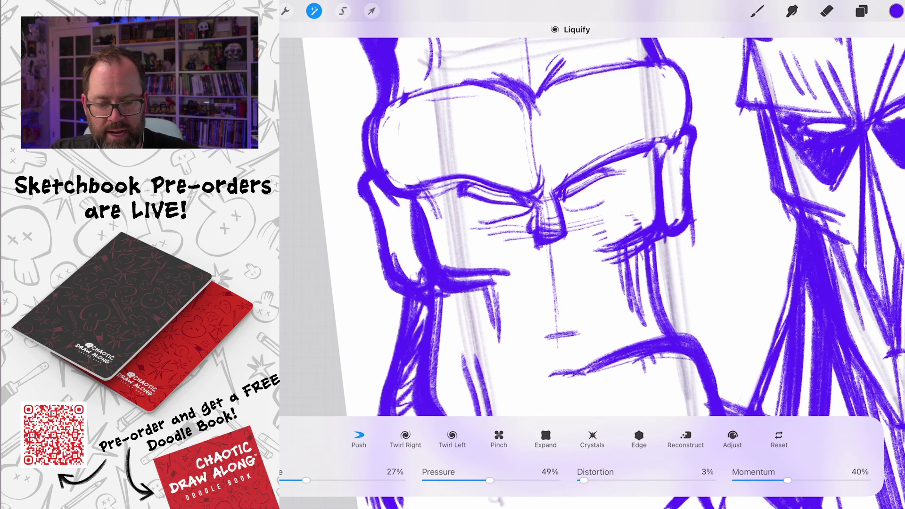
{"action": "scroll", "coordinate": [589, 212], "scroll_direction": "down", "scroll_amount": 5}
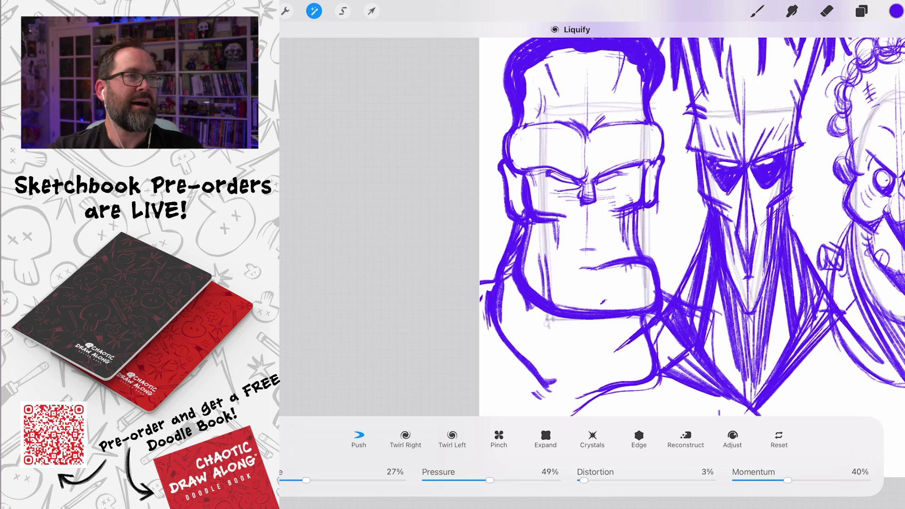
{"action": "scroll", "coordinate": [692, 209], "scroll_direction": "down", "scroll_amount": 5}
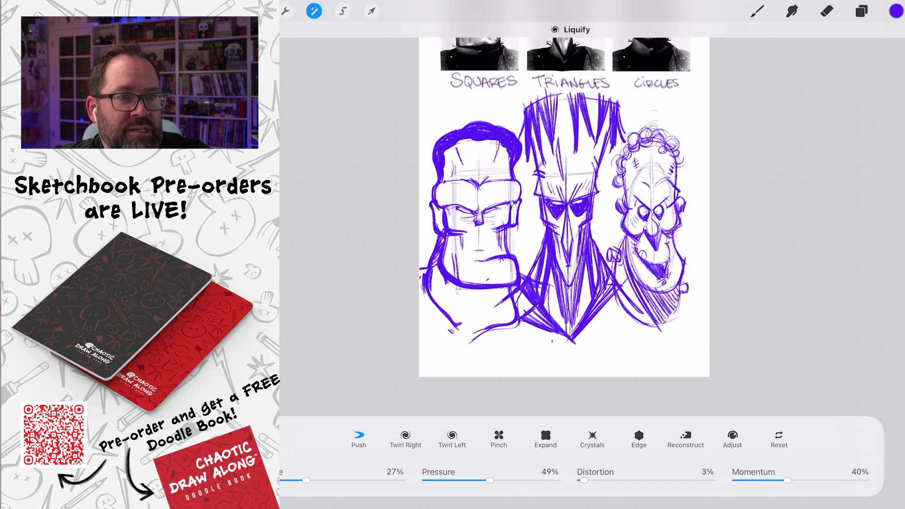
{"action": "scroll", "coordinate": [589, 226], "scroll_direction": "up", "scroll_amount": 5}
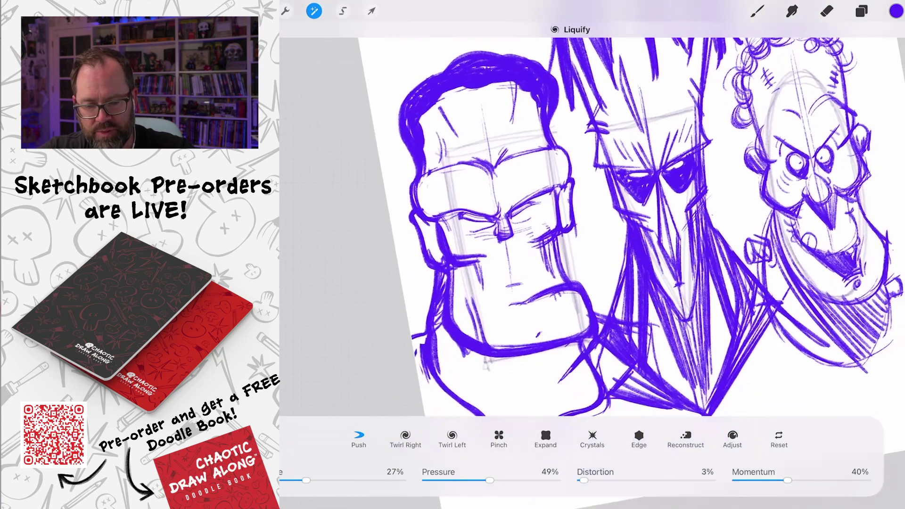
Leave Liquify and draw round lenses around both eyes joined by a bridge
{"action": "key", "text": "b"}
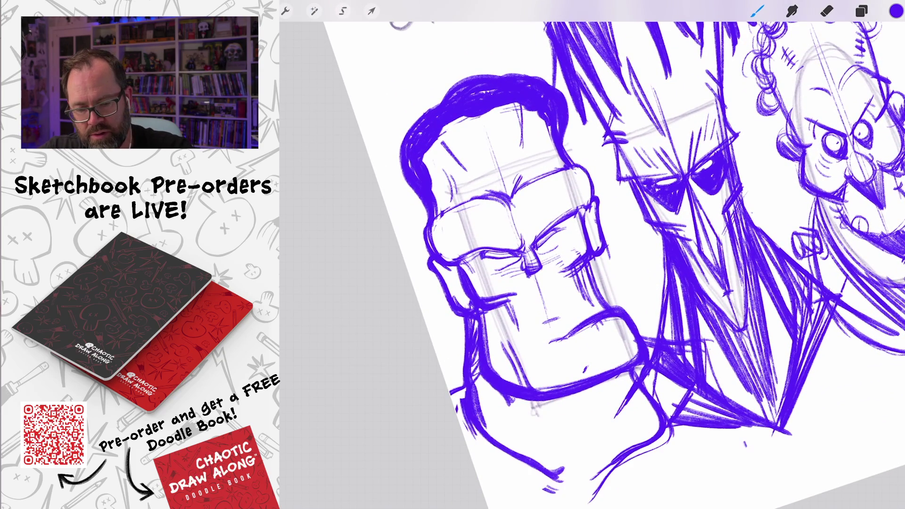
{"action": "mouse_move", "coordinate": [467, 250]}
{"action": "left_mouse_down"}
{"action": "mouse_move", "coordinate": [519, 224]}
{"action": "mouse_move", "coordinate": [472, 278]}
{"action": "mouse_move", "coordinate": [523, 216]}
{"action": "mouse_move", "coordinate": [466, 264]}
{"action": "left_mouse_up"}
{"action": "left_click_drag", "start_coordinate": [523, 222], "coordinate": [471, 278]}
{"action": "mouse_move", "coordinate": [530, 221]}
{"action": "left_mouse_down"}
{"action": "mouse_move", "coordinate": [584, 255]}
{"action": "mouse_move", "coordinate": [523, 203]}
{"action": "left_mouse_up"}
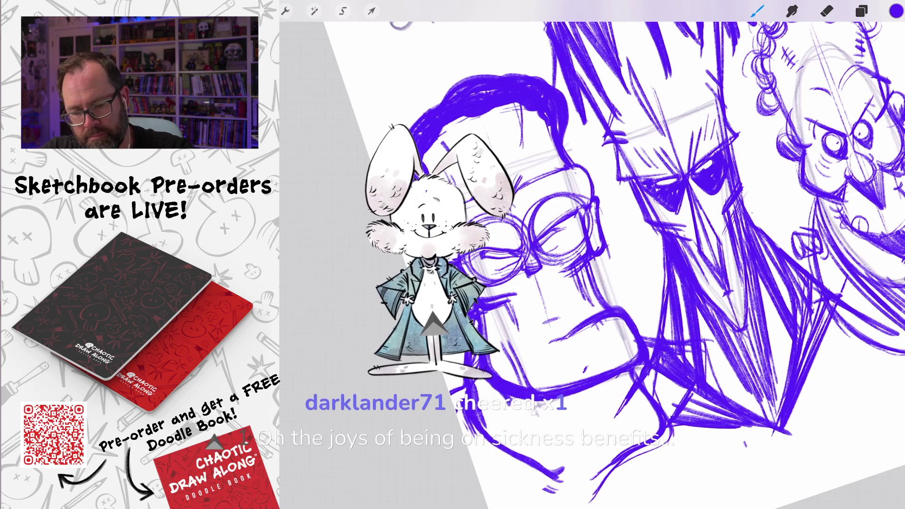
{"action": "mouse_move", "coordinate": [615, 184]}
{"action": "left_mouse_down"}
{"action": "mouse_move", "coordinate": [594, 165]}
{"action": "mouse_move", "coordinate": [612, 175]}
{"action": "mouse_move", "coordinate": [530, 236]}
{"action": "mouse_move", "coordinate": [584, 198]}
{"action": "left_mouse_up"}
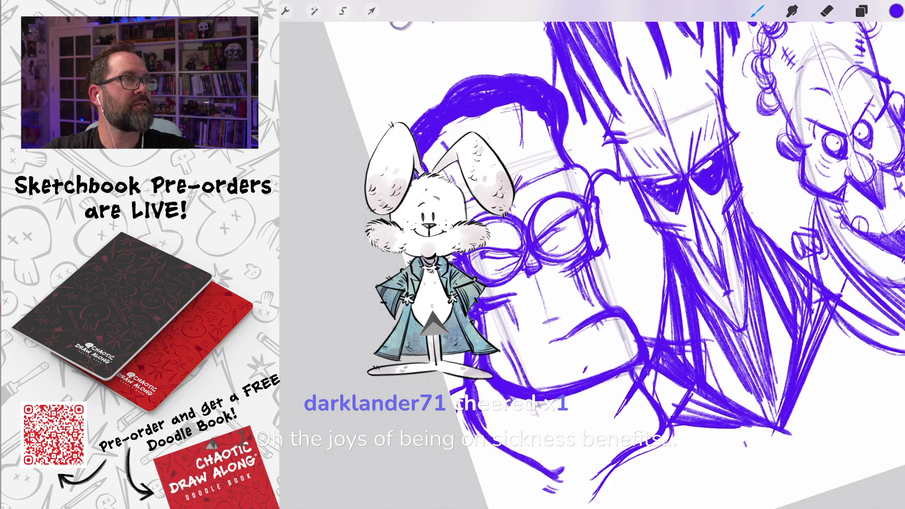
{"action": "scroll", "coordinate": [613, 255], "scroll_direction": "down", "scroll_amount": 5}
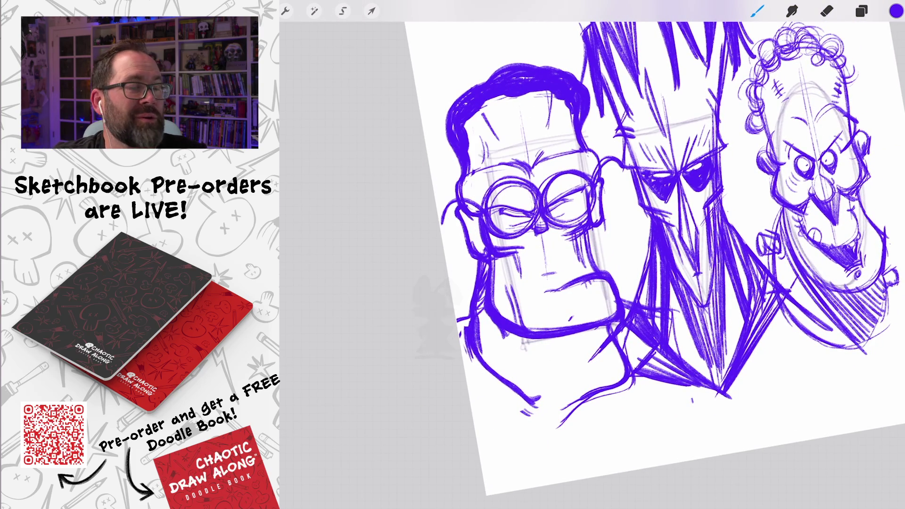
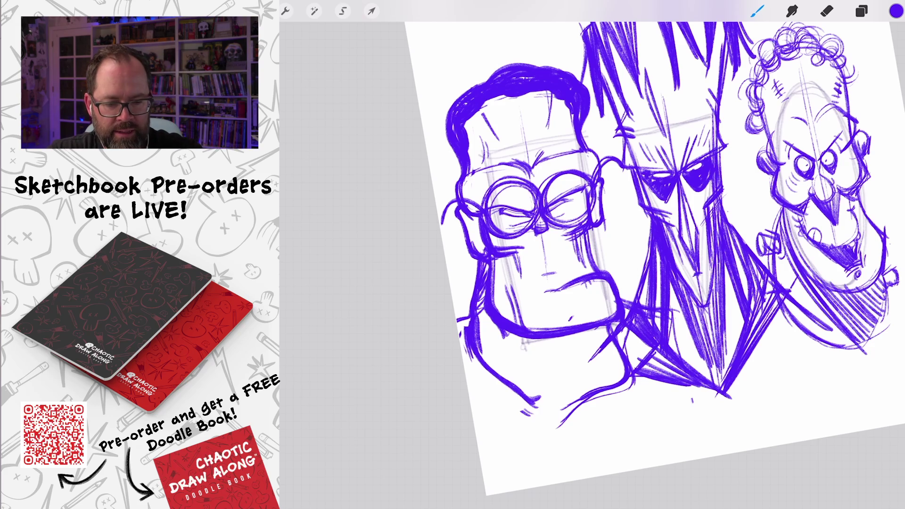
Select Layer 19 in the Layers panel and return to the canvas
{"action": "scroll", "coordinate": [660, 236], "scroll_direction": "up", "scroll_amount": 5}
{"action": "scroll", "coordinate": [591, 254], "scroll_direction": "down", "scroll_amount": 5}
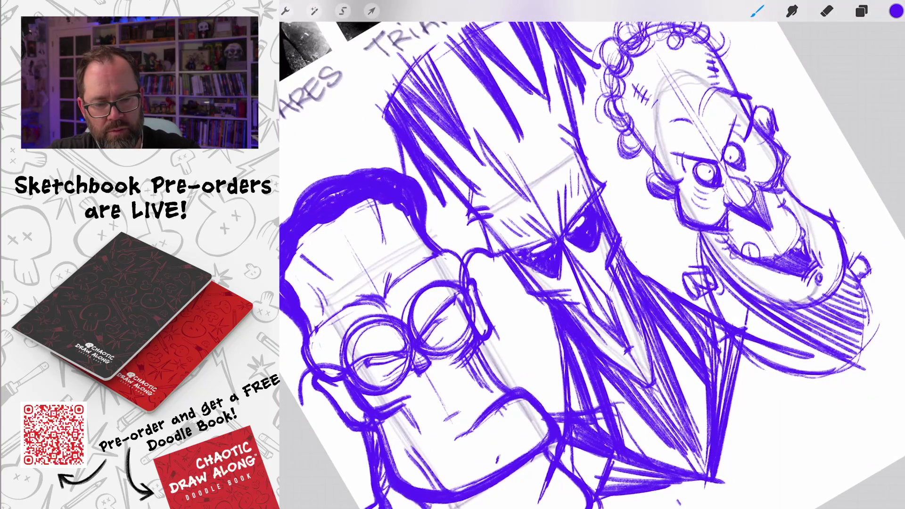
{"action": "left_click", "coordinate": [861, 11]}
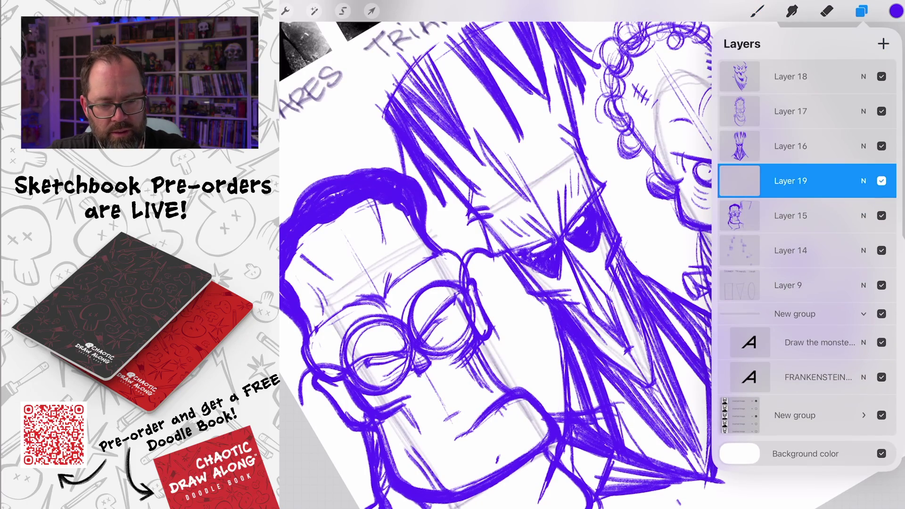
{"action": "left_click", "coordinate": [757, 11]}
Draw a boxy rectangular glasses frame and lenses over the middle monster's eyes
{"action": "scroll", "coordinate": [565, 235], "scroll_direction": "up", "scroll_amount": 5}
{"action": "left_click_drag", "start_coordinate": [456, 290], "coordinate": [550, 227]}
{"action": "mouse_move", "coordinate": [476, 278]}
{"action": "left_mouse_down"}
{"action": "mouse_move", "coordinate": [545, 227]}
{"action": "mouse_move", "coordinate": [524, 237]}
{"action": "mouse_move", "coordinate": [582, 294]}
{"action": "left_mouse_up"}
{"action": "left_click_drag", "start_coordinate": [556, 236], "coordinate": [549, 253]}
{"action": "mouse_move", "coordinate": [459, 297]}
{"action": "left_mouse_down"}
{"action": "mouse_move", "coordinate": [513, 357]}
{"action": "mouse_move", "coordinate": [546, 309]}
{"action": "left_mouse_up"}
{"action": "left_click_drag", "start_coordinate": [561, 303], "coordinate": [575, 286]}
{"action": "left_click_drag", "start_coordinate": [502, 343], "coordinate": [542, 306]}
{"action": "mouse_move", "coordinate": [445, 293]}
{"action": "left_mouse_down"}
{"action": "mouse_move", "coordinate": [497, 348]}
{"action": "mouse_move", "coordinate": [478, 268]}
{"action": "left_mouse_up"}
{"action": "mouse_move", "coordinate": [472, 273]}
{"action": "left_mouse_down"}
{"action": "mouse_move", "coordinate": [544, 221]}
{"action": "mouse_move", "coordinate": [552, 243]}
{"action": "mouse_move", "coordinate": [601, 285]}
{"action": "left_mouse_up"}
{"action": "mouse_move", "coordinate": [545, 231]}
{"action": "left_mouse_down"}
{"action": "mouse_move", "coordinate": [631, 134]}
{"action": "mouse_move", "coordinate": [674, 202]}
{"action": "left_mouse_up"}
{"action": "left_click_drag", "start_coordinate": [631, 141], "coordinate": [679, 205]}
{"action": "left_click_drag", "start_coordinate": [631, 252], "coordinate": [586, 290]}
{"action": "left_click_drag", "start_coordinate": [680, 204], "coordinate": [600, 278]}
Darken the middle monster's eyes and add a hinge and arm at the glasses' ends
{"action": "left_click_drag", "start_coordinate": [540, 217], "coordinate": [585, 282]}
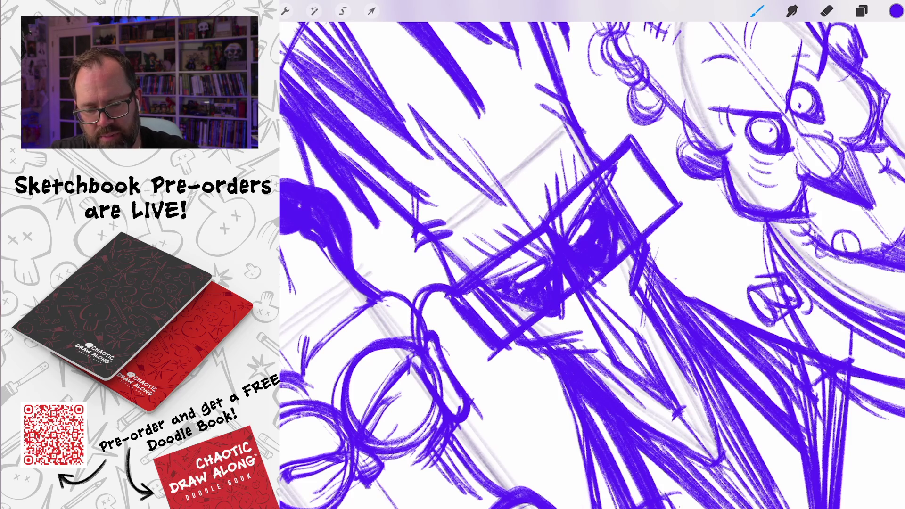
{"action": "scroll", "coordinate": [591, 264], "scroll_direction": "down", "scroll_amount": 5}
{"action": "left_click_drag", "start_coordinate": [535, 255], "coordinate": [519, 264]}
{"action": "left_click_drag", "start_coordinate": [541, 215], "coordinate": [522, 252]}
{"action": "mouse_move", "coordinate": [678, 238]}
{"action": "left_mouse_down"}
{"action": "mouse_move", "coordinate": [686, 228]}
{"action": "mouse_move", "coordinate": [664, 189]}
{"action": "left_mouse_up"}
{"action": "scroll", "coordinate": [591, 264], "scroll_direction": "up", "scroll_amount": 3}
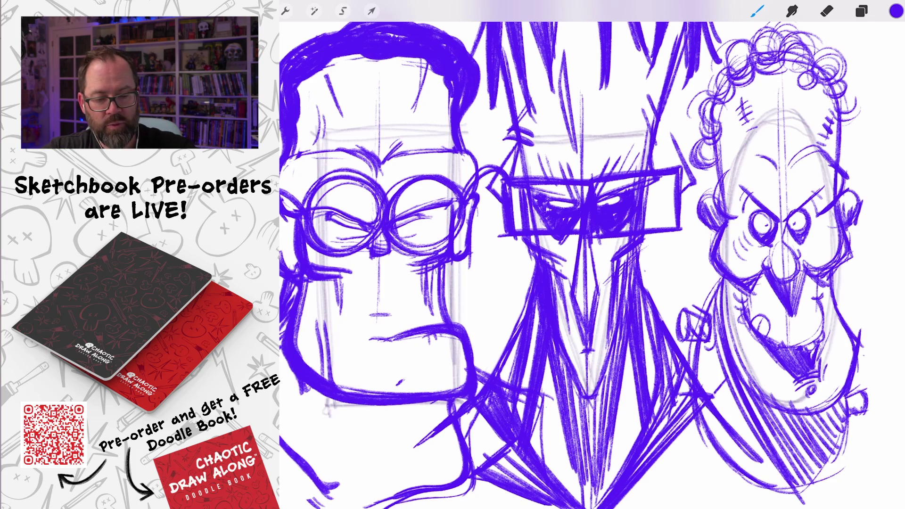
Draw rectangular glasses with a brow and temple line on the curly-haired right monster
{"action": "scroll", "coordinate": [778, 245], "scroll_direction": "up", "scroll_amount": 5}
{"action": "scroll", "coordinate": [589, 263], "scroll_direction": "down", "scroll_amount": 3}
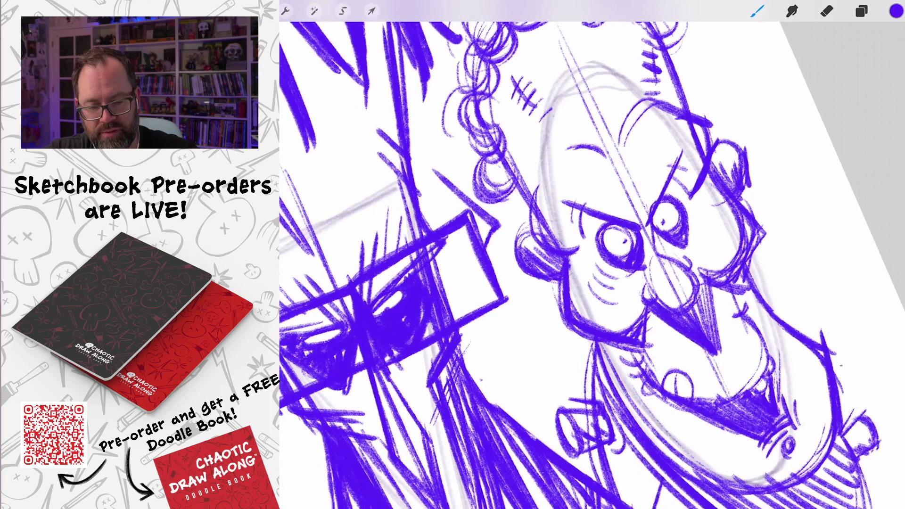
{"action": "mouse_move", "coordinate": [653, 252]}
{"action": "left_mouse_down"}
{"action": "mouse_move", "coordinate": [634, 203]}
{"action": "mouse_move", "coordinate": [554, 236]}
{"action": "mouse_move", "coordinate": [589, 302]}
{"action": "mouse_move", "coordinate": [655, 264]}
{"action": "mouse_move", "coordinate": [634, 208]}
{"action": "mouse_move", "coordinate": [662, 250]}
{"action": "mouse_move", "coordinate": [695, 156]}
{"action": "mouse_move", "coordinate": [643, 188]}
{"action": "left_mouse_up"}
{"action": "mouse_move", "coordinate": [696, 158]}
{"action": "left_mouse_down"}
{"action": "mouse_move", "coordinate": [728, 218]}
{"action": "mouse_move", "coordinate": [660, 259]}
{"action": "mouse_move", "coordinate": [735, 215]}
{"action": "left_mouse_up"}
{"action": "left_click_drag", "start_coordinate": [561, 235], "coordinate": [525, 260]}
{"action": "scroll", "coordinate": [591, 254], "scroll_direction": "down", "scroll_amount": 5}
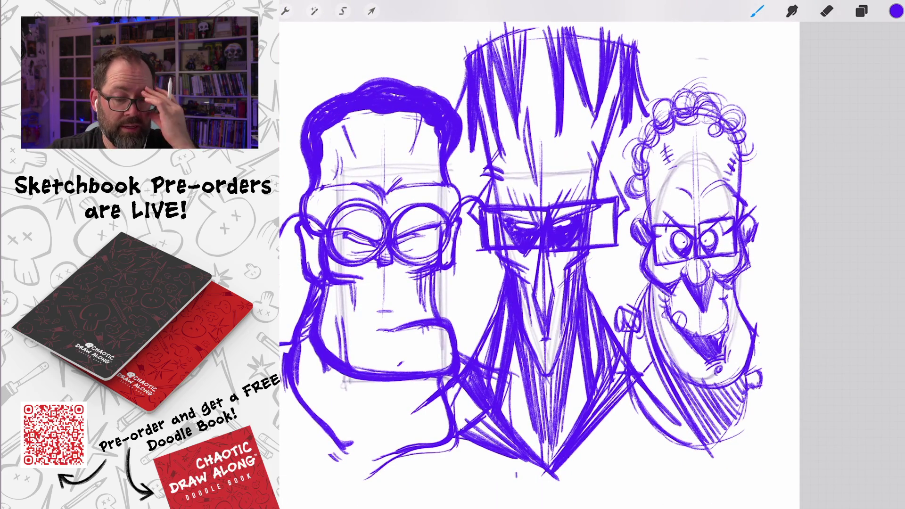
{"action": "left_click", "coordinate": [861, 11]}
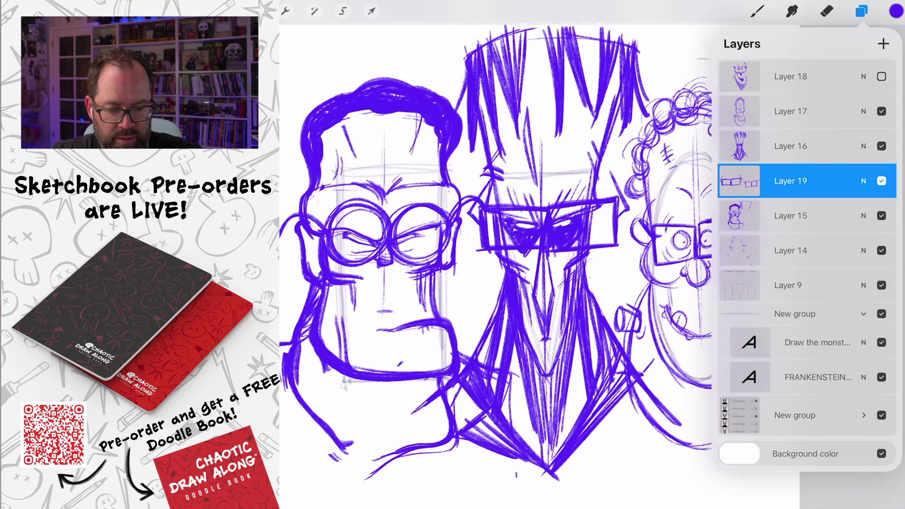
{"action": "left_click", "coordinate": [790, 76]}
{"action": "left_click", "coordinate": [861, 10]}
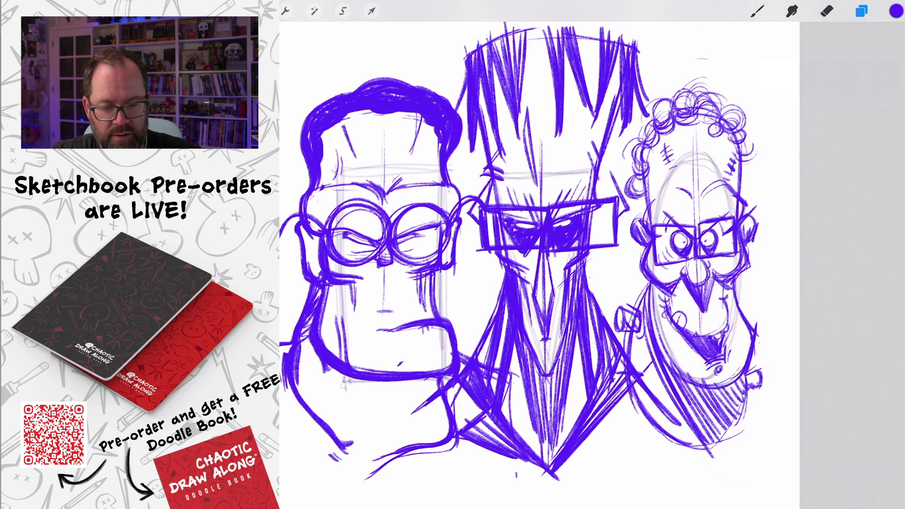
{"action": "left_click", "coordinate": [827, 10]}
{"action": "mouse_move", "coordinate": [711, 223]}
{"action": "left_mouse_down"}
{"action": "mouse_move", "coordinate": [720, 229]}
{"action": "mouse_move", "coordinate": [683, 229]}
{"action": "mouse_move", "coordinate": [693, 240]}
{"action": "mouse_move", "coordinate": [713, 234]}
{"action": "mouse_move", "coordinate": [670, 258]}
{"action": "mouse_move", "coordinate": [715, 251]}
{"action": "mouse_move", "coordinate": [718, 239]}
{"action": "mouse_move", "coordinate": [717, 251]}
{"action": "left_mouse_up"}
{"action": "mouse_move", "coordinate": [685, 286]}
{"action": "left_mouse_down"}
{"action": "mouse_move", "coordinate": [707, 314]}
{"action": "mouse_move", "coordinate": [717, 277]}
{"action": "left_mouse_up"}
{"action": "key", "text": "ctrl+z"}
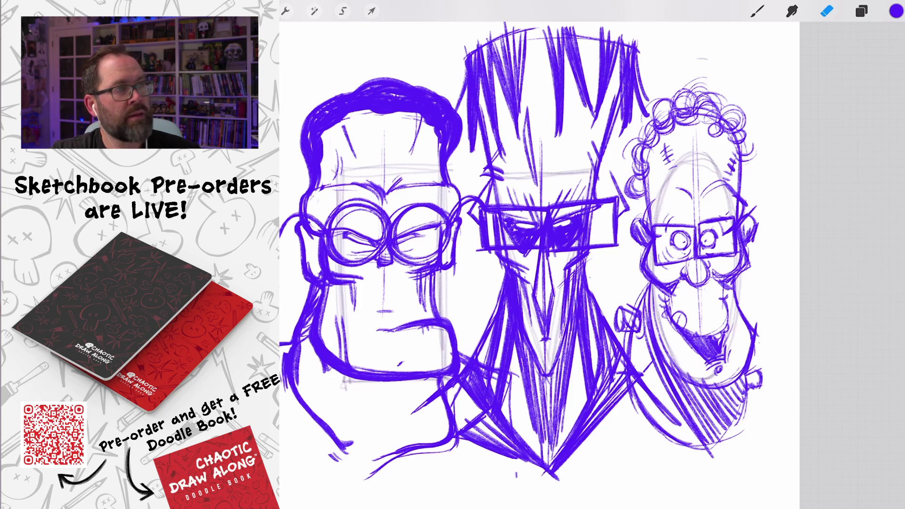
{"action": "mouse_move", "coordinate": [679, 335]}
{"action": "left_mouse_down"}
{"action": "mouse_move", "coordinate": [721, 370]}
{"action": "mouse_move", "coordinate": [735, 362]}
{"action": "left_mouse_up"}
{"action": "left_click_drag", "start_coordinate": [723, 325], "coordinate": [731, 357]}
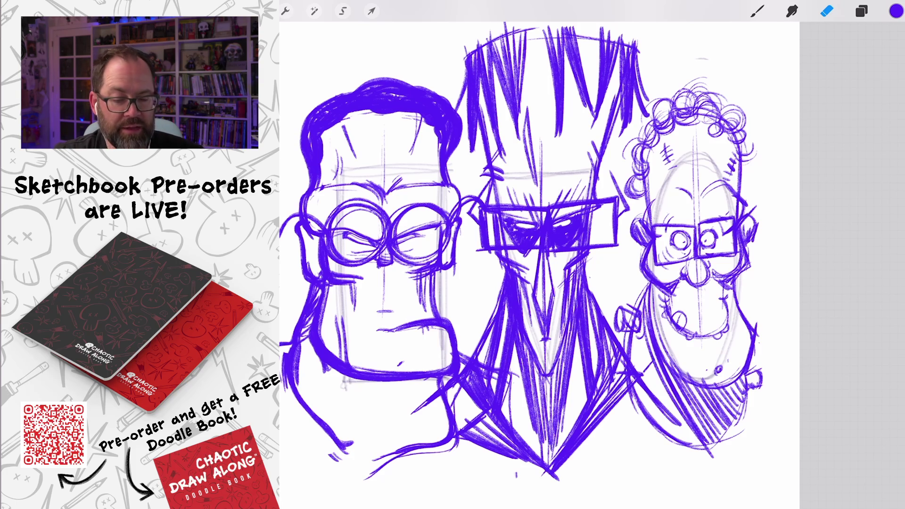
{"action": "key", "text": "ctrl+z"}
{"action": "key", "text": "ctrl+z"}
{"action": "key", "text": "ctrl+z"}
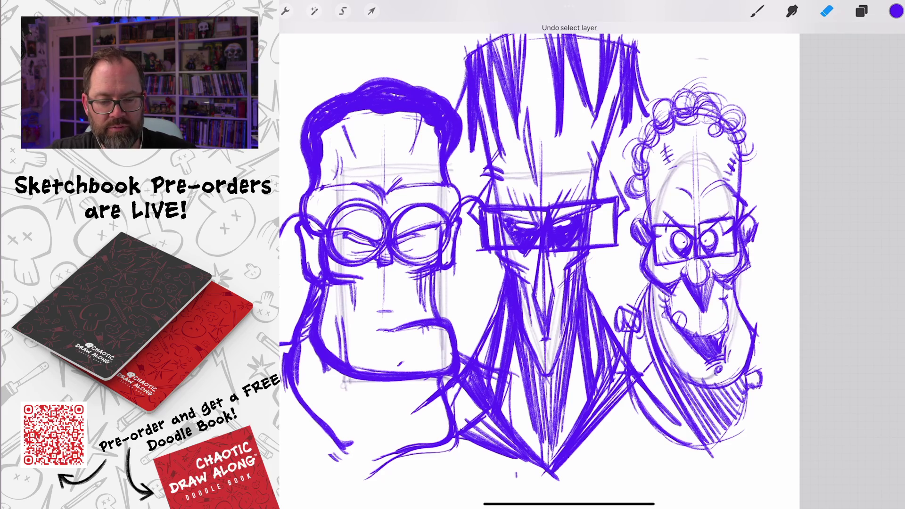
{"action": "scroll", "coordinate": [529, 241], "scroll_direction": "up", "scroll_amount": 5}
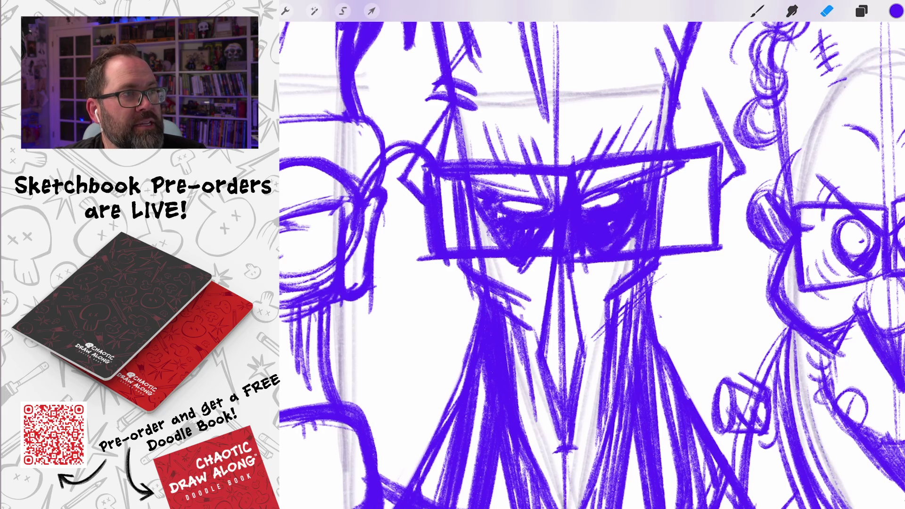
{"action": "scroll", "coordinate": [591, 263], "scroll_direction": "down", "scroll_amount": 3}
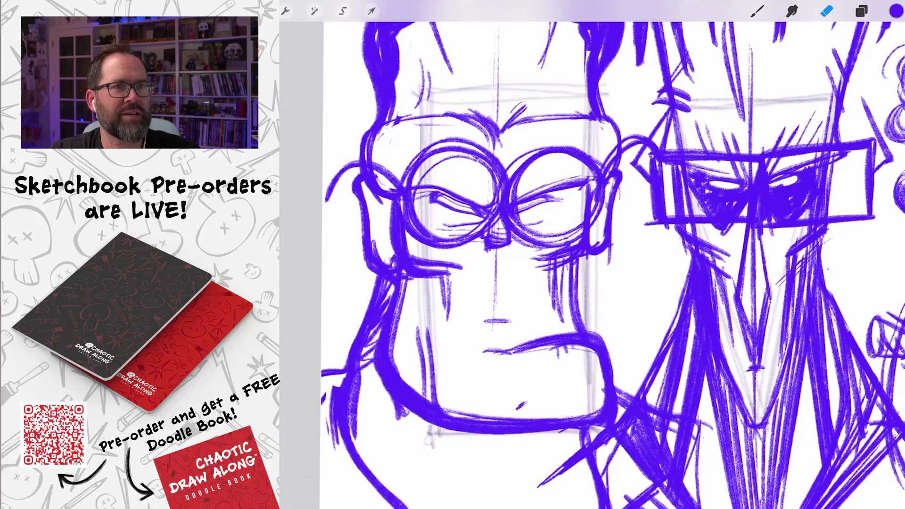
{"action": "scroll", "coordinate": [592, 263], "scroll_direction": "down", "scroll_amount": 5}
{"action": "scroll", "coordinate": [584, 222], "scroll_direction": "down", "scroll_amount": 2}
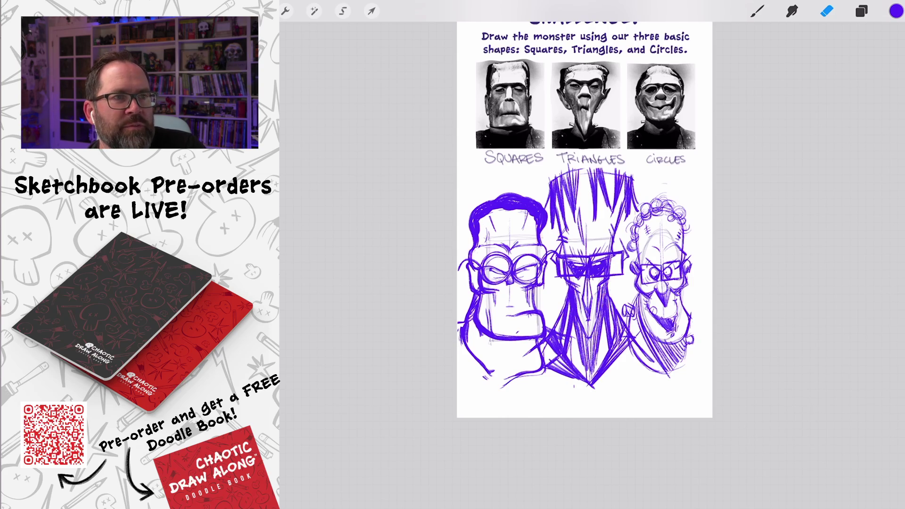
Rotate the canvas and sketch two small lenses joined by a bridge above the square head
{"action": "left_click_drag", "start_coordinate": [585, 236], "coordinate": [641, 273]}
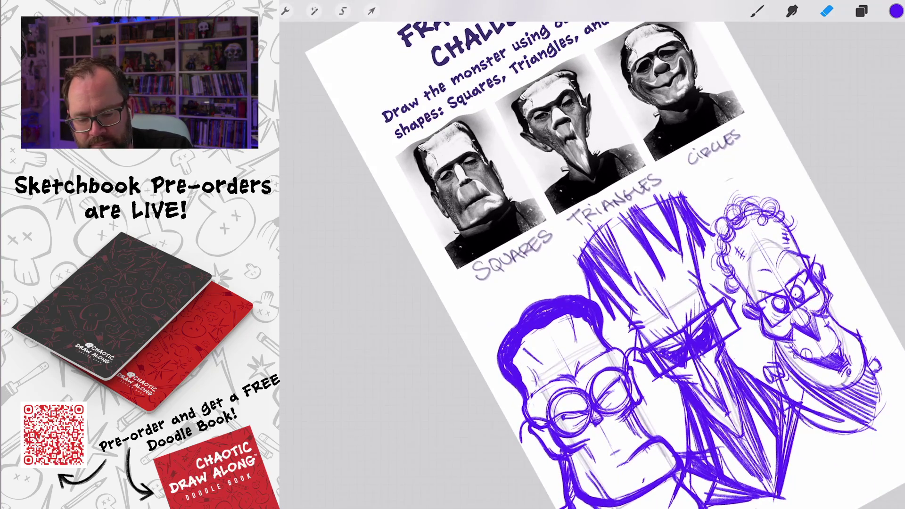
{"action": "left_click", "coordinate": [756, 10]}
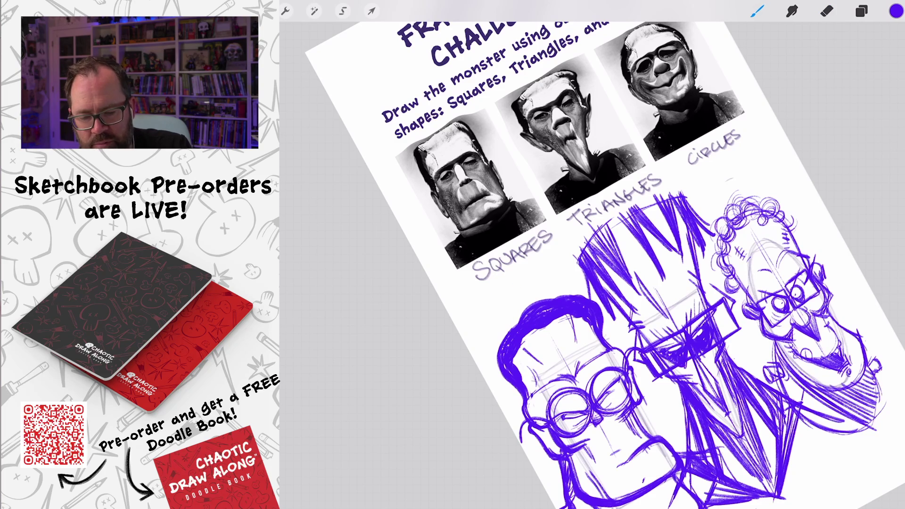
{"action": "mouse_move", "coordinate": [481, 292]}
{"action": "left_mouse_down"}
{"action": "mouse_move", "coordinate": [512, 289]}
{"action": "mouse_move", "coordinate": [511, 302]}
{"action": "left_mouse_up"}
{"action": "mouse_move", "coordinate": [546, 263]}
{"action": "left_mouse_down"}
{"action": "mouse_move", "coordinate": [523, 283]}
{"action": "mouse_move", "coordinate": [551, 283]}
{"action": "left_mouse_up"}
{"action": "scroll", "coordinate": [655, 264], "scroll_direction": "up", "scroll_amount": 5}
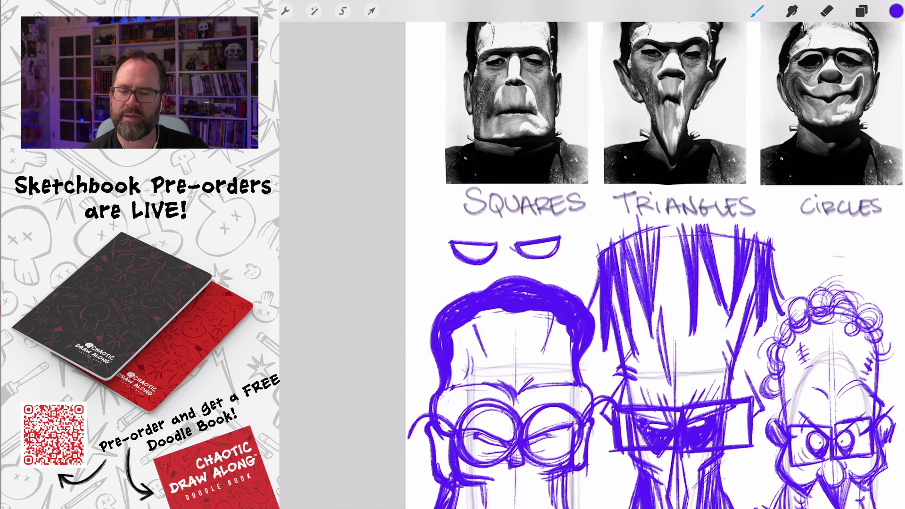
{"action": "scroll", "coordinate": [655, 264], "scroll_direction": "down", "scroll_amount": 1}
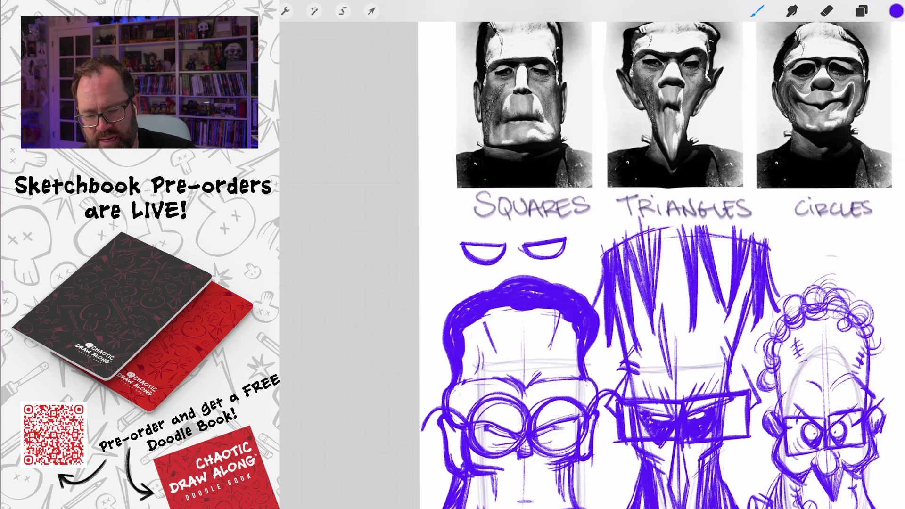
{"action": "left_click_drag", "start_coordinate": [524, 245], "coordinate": [506, 246]}
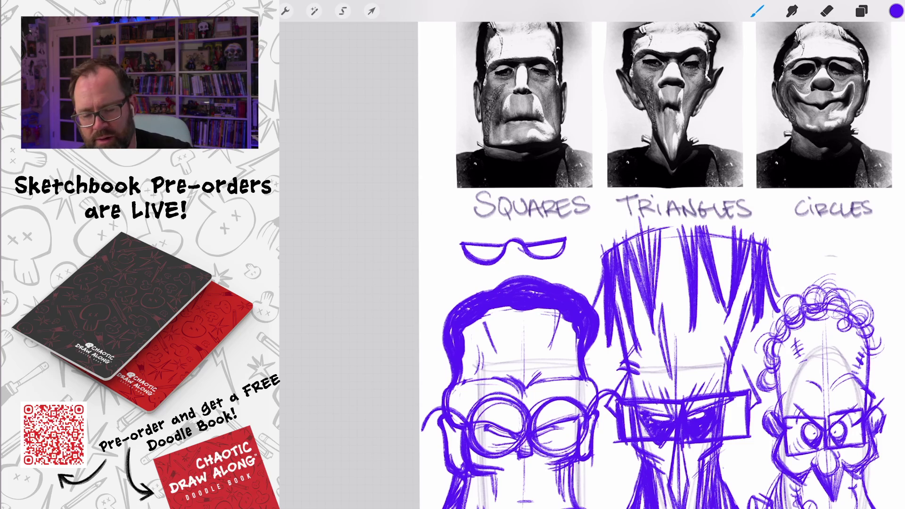
{"action": "scroll", "coordinate": [660, 264], "scroll_direction": "down", "scroll_amount": 5}
{"action": "scroll", "coordinate": [519, 212], "scroll_direction": "up", "scroll_amount": 5}
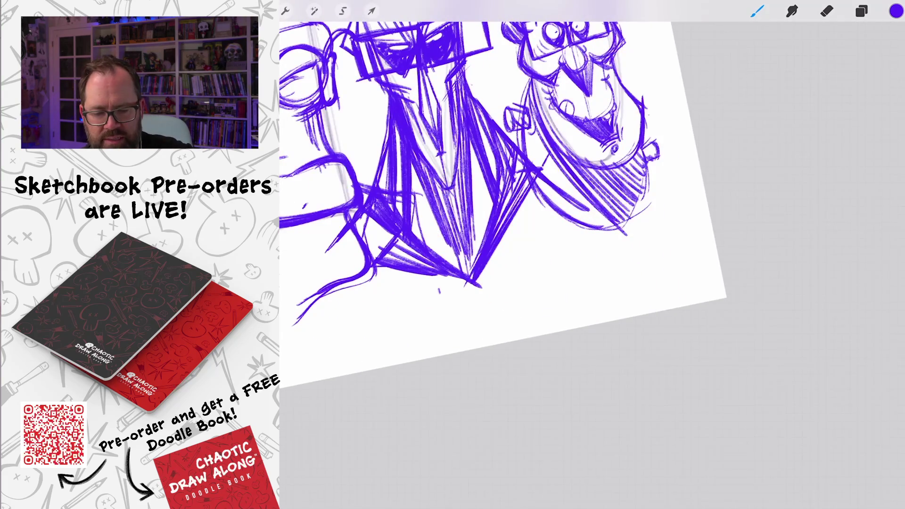
Sketch V-shaped diagonal strokes below the heads to begin the doodle
{"action": "scroll", "coordinate": [532, 259], "scroll_direction": "up", "scroll_amount": 5}
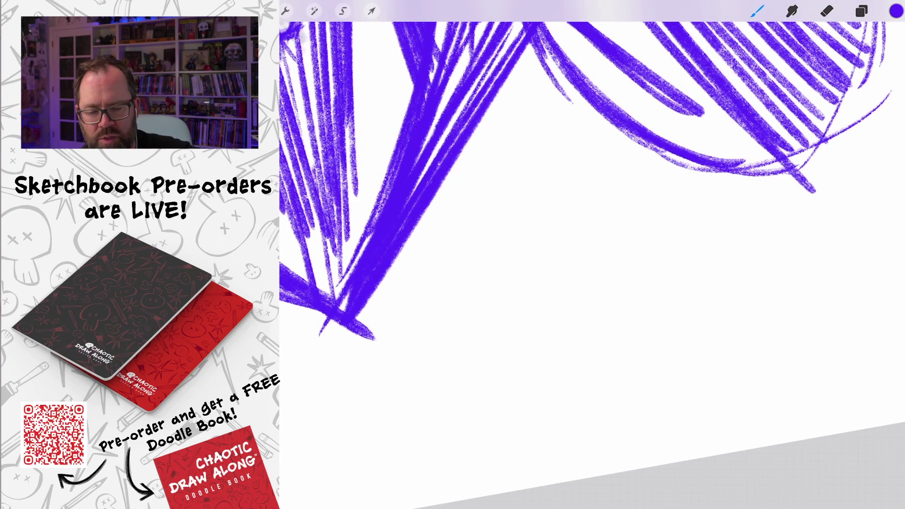
{"action": "mouse_move", "coordinate": [542, 218]}
{"action": "left_mouse_down"}
{"action": "mouse_move", "coordinate": [563, 257]}
{"action": "mouse_move", "coordinate": [626, 325]}
{"action": "left_mouse_up"}
{"action": "left_click_drag", "start_coordinate": [566, 252], "coordinate": [632, 338]}
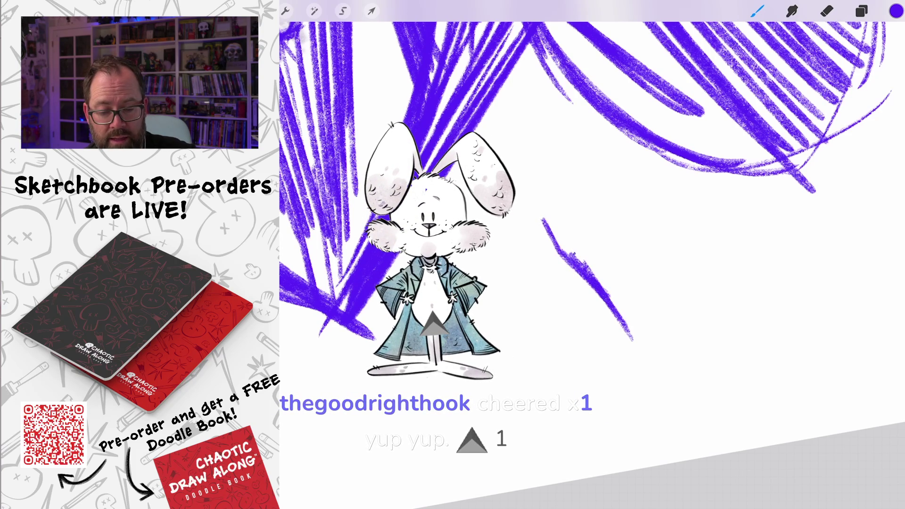
{"action": "left_click_drag", "start_coordinate": [572, 252], "coordinate": [636, 350]}
{"action": "mouse_move", "coordinate": [546, 272]}
{"action": "left_mouse_down"}
{"action": "mouse_move", "coordinate": [636, 351]}
{"action": "mouse_move", "coordinate": [624, 346]}
{"action": "left_mouse_up"}
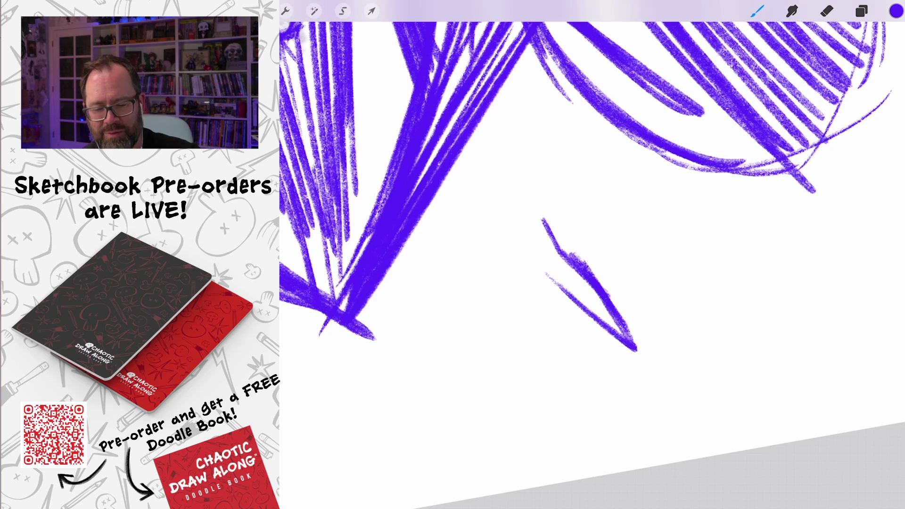
{"action": "left_click_drag", "start_coordinate": [580, 269], "coordinate": [518, 176]}
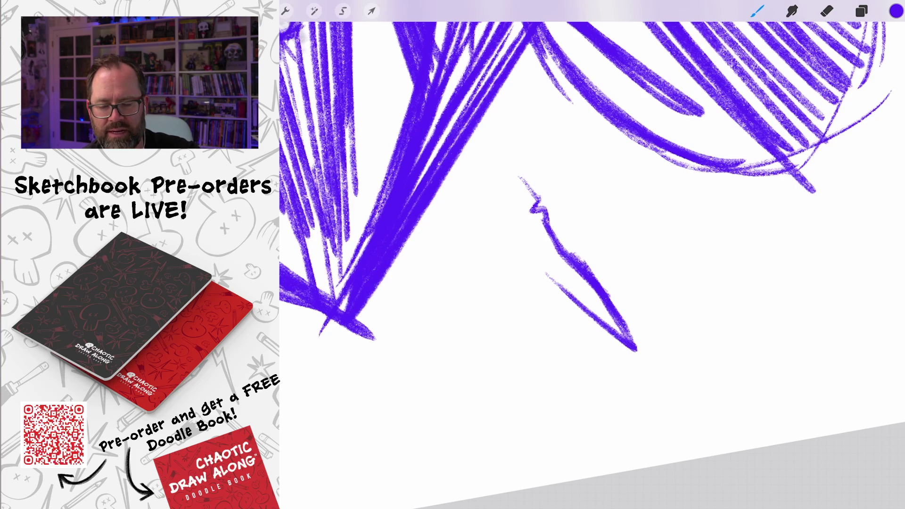
{"action": "scroll", "coordinate": [584, 236], "scroll_direction": "down", "scroll_amount": 3}
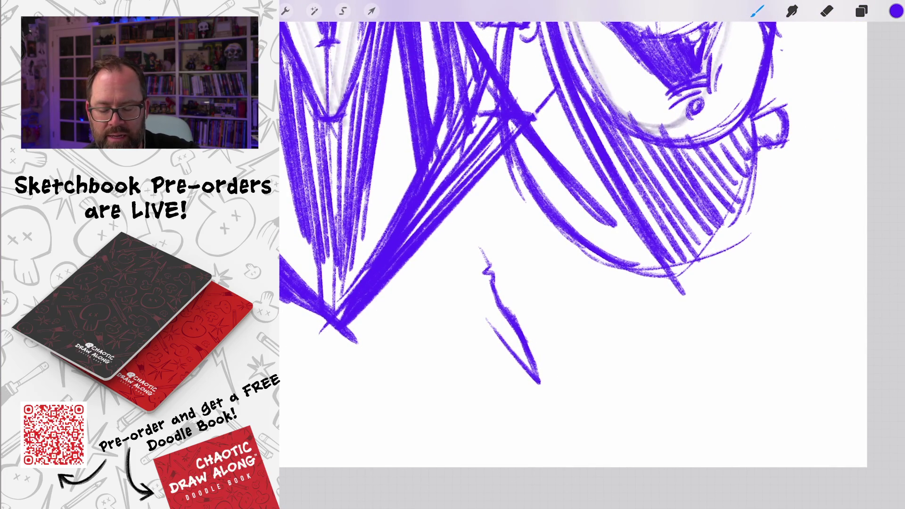
{"action": "scroll", "coordinate": [584, 254], "scroll_direction": "up", "scroll_amount": 2}
Reinforce the doodle's pointed nose and draw a closed eyelid to its left
{"action": "mouse_move", "coordinate": [564, 288]}
{"action": "left_mouse_down"}
{"action": "mouse_move", "coordinate": [659, 230]}
{"action": "mouse_move", "coordinate": [587, 305]}
{"action": "left_mouse_up"}
{"action": "scroll", "coordinate": [589, 264], "scroll_direction": "up", "scroll_amount": 3}
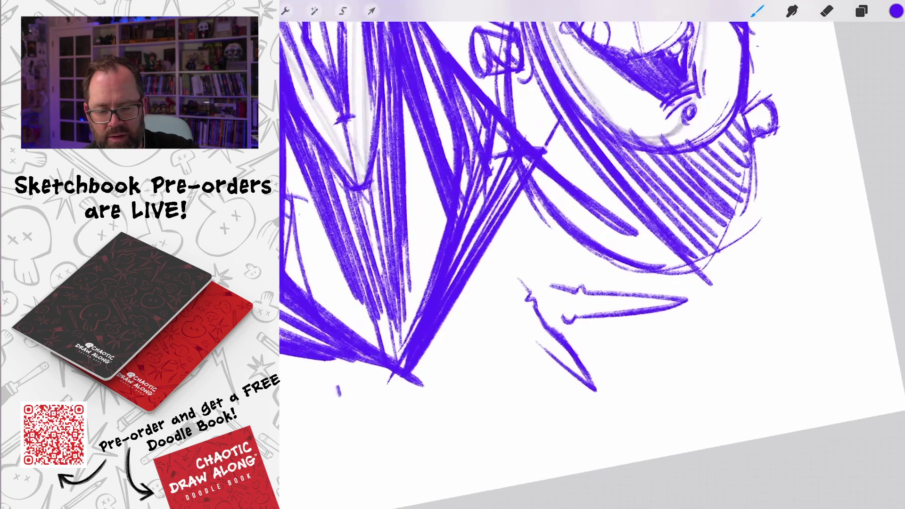
{"action": "scroll", "coordinate": [589, 254], "scroll_direction": "down", "scroll_amount": 2}
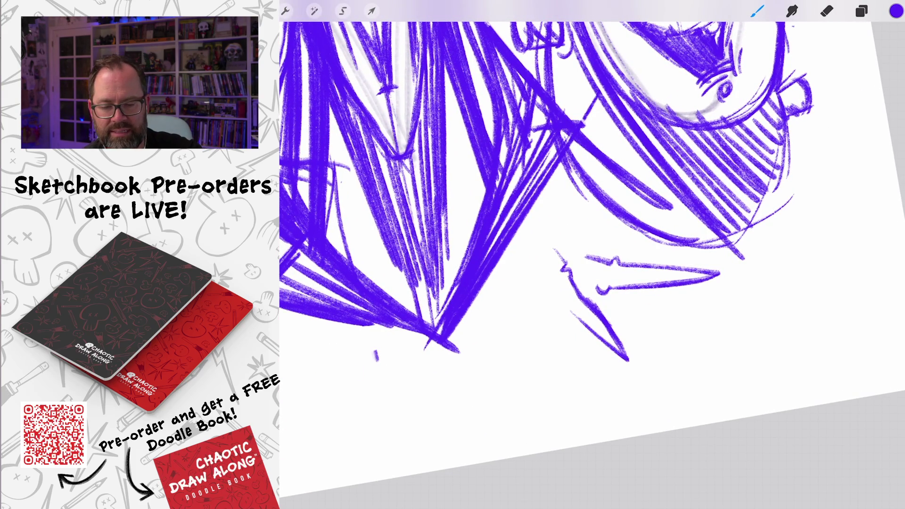
{"action": "left_click_drag", "start_coordinate": [606, 209], "coordinate": [628, 263]}
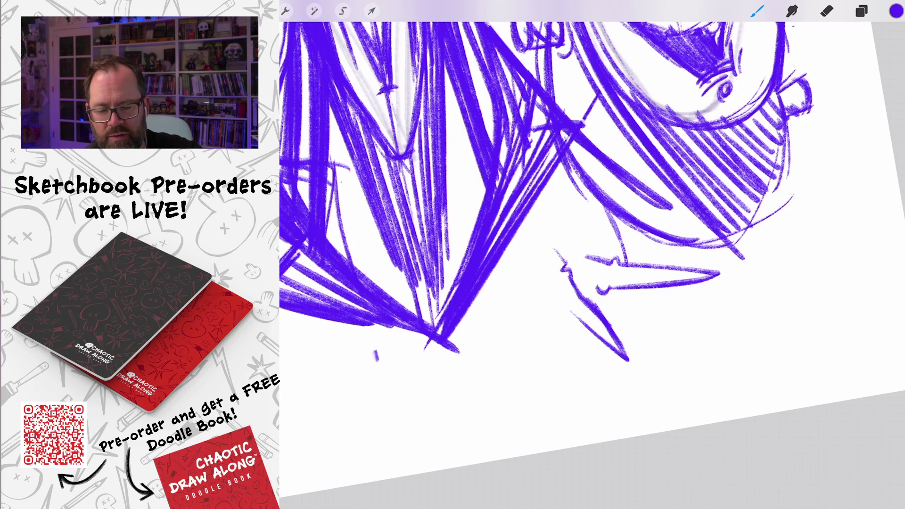
{"action": "mouse_move", "coordinate": [519, 262]}
{"action": "left_mouse_down"}
{"action": "mouse_move", "coordinate": [546, 260]}
{"action": "mouse_move", "coordinate": [586, 243]}
{"action": "mouse_move", "coordinate": [579, 235]}
{"action": "left_mouse_up"}
{"action": "scroll", "coordinate": [558, 261], "scroll_direction": "up", "scroll_amount": 5}
Draw an arch between the doodle's eyes and a dot above each eye
{"action": "scroll", "coordinate": [599, 240], "scroll_direction": "up", "scroll_amount": 2}
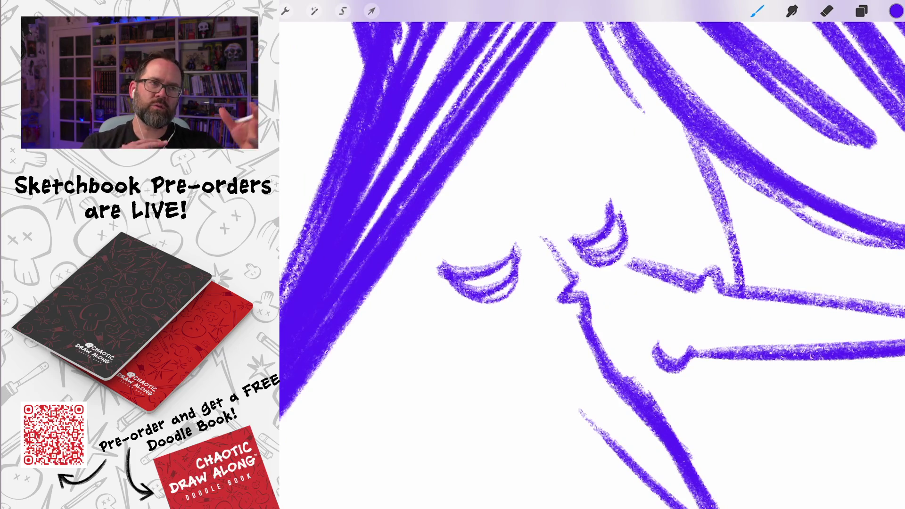
{"action": "mouse_move", "coordinate": [575, 243]}
{"action": "left_mouse_down"}
{"action": "mouse_move", "coordinate": [513, 252]}
{"action": "mouse_move", "coordinate": [566, 230]}
{"action": "left_mouse_up"}
{"action": "left_click_drag", "start_coordinate": [495, 212], "coordinate": [496, 227]}
{"action": "left_click_drag", "start_coordinate": [560, 189], "coordinate": [563, 206]}
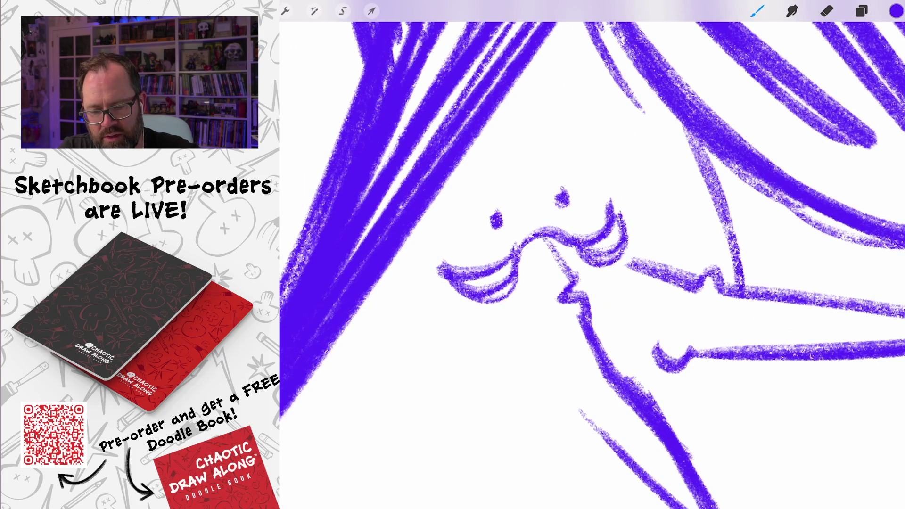
{"action": "scroll", "coordinate": [592, 254], "scroll_direction": "down", "scroll_amount": 5}
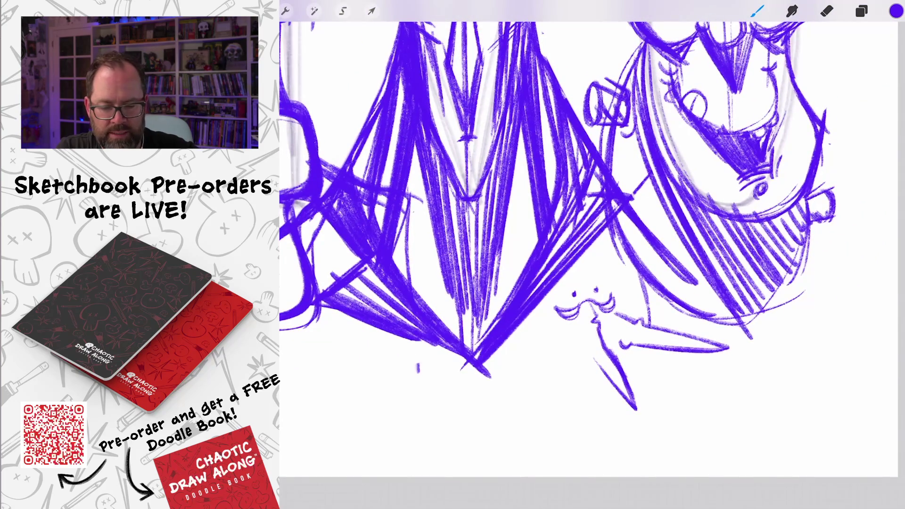
{"action": "scroll", "coordinate": [561, 203], "scroll_direction": "up", "scroll_amount": 1}
Add small strokes near the hand, a short line, and two D-shaped strokes
{"action": "mouse_move", "coordinate": [556, 332]}
{"action": "left_mouse_down"}
{"action": "mouse_move", "coordinate": [578, 367]}
{"action": "mouse_move", "coordinate": [557, 339]}
{"action": "left_mouse_up"}
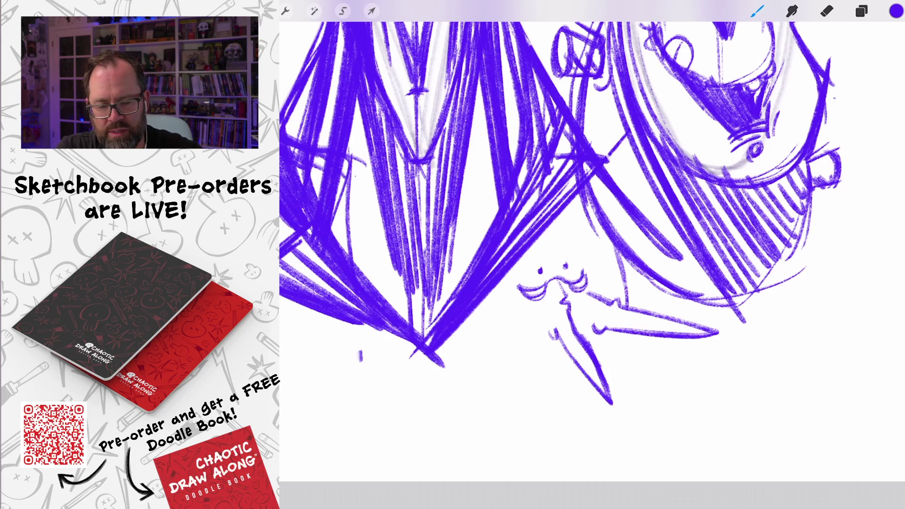
{"action": "scroll", "coordinate": [528, 330], "scroll_direction": "up", "scroll_amount": 5}
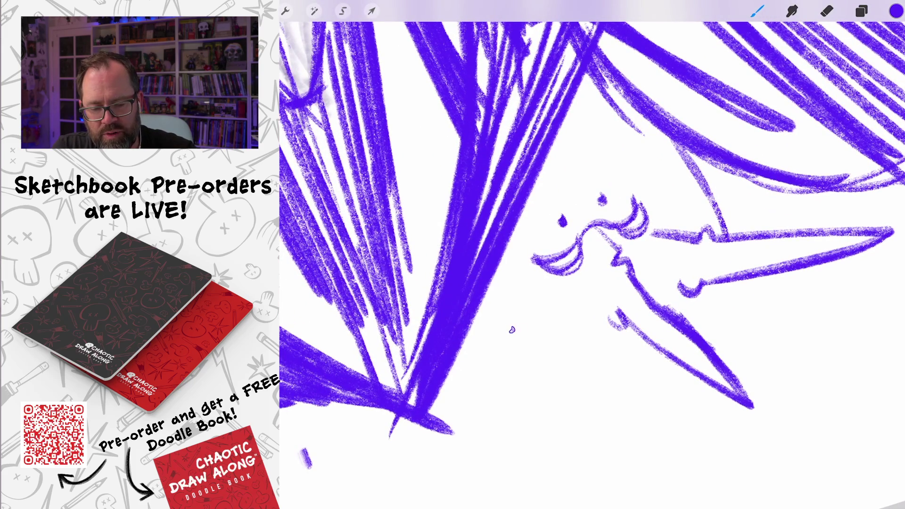
{"action": "left_click_drag", "start_coordinate": [512, 331], "coordinate": [569, 308]}
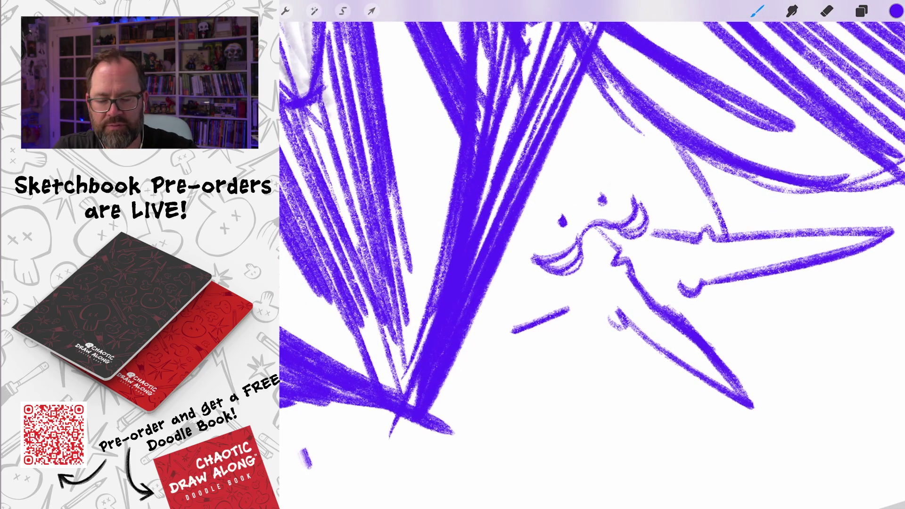
{"action": "mouse_move", "coordinate": [513, 333]}
{"action": "left_mouse_down"}
{"action": "mouse_move", "coordinate": [576, 344]}
{"action": "mouse_move", "coordinate": [568, 307]}
{"action": "mouse_move", "coordinate": [514, 336]}
{"action": "left_mouse_up"}
{"action": "mouse_move", "coordinate": [618, 269]}
{"action": "left_mouse_down"}
{"action": "mouse_move", "coordinate": [580, 304]}
{"action": "mouse_move", "coordinate": [591, 318]}
{"action": "mouse_move", "coordinate": [621, 274]}
{"action": "mouse_move", "coordinate": [585, 314]}
{"action": "left_mouse_up"}
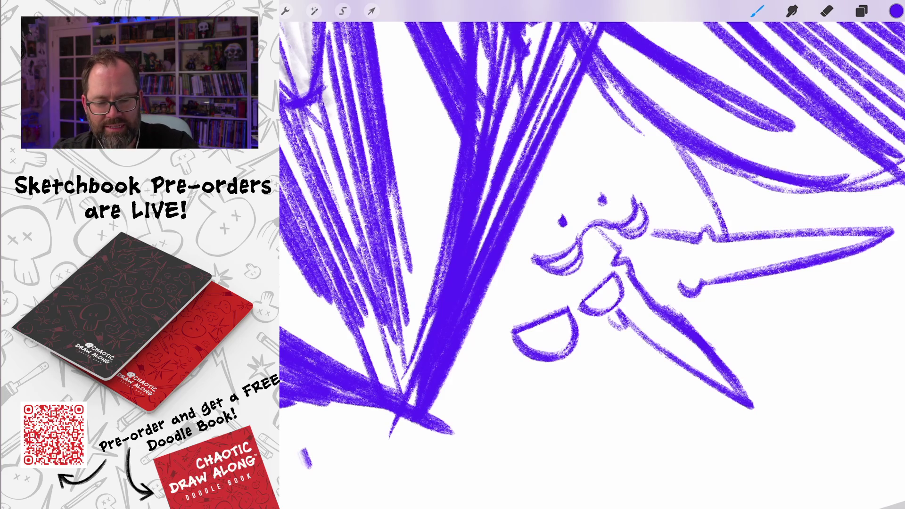
{"action": "scroll", "coordinate": [592, 255], "scroll_direction": "down", "scroll_amount": 10}
{"action": "scroll", "coordinate": [617, 254], "scroll_direction": "down", "scroll_amount": 5}
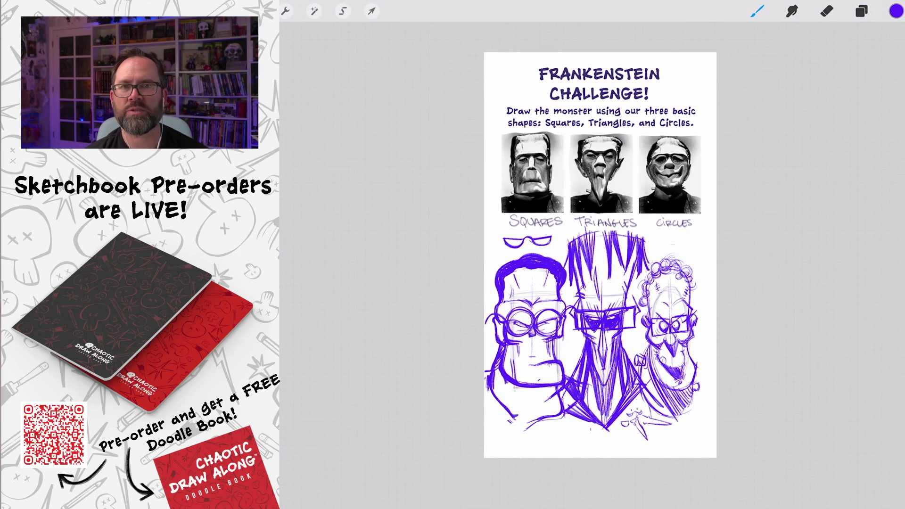
Switch from Procreate to Discord through the iPad app switcher
{"action": "left_click_drag", "start_coordinate": [569, 504], "coordinate": [569, 292]}
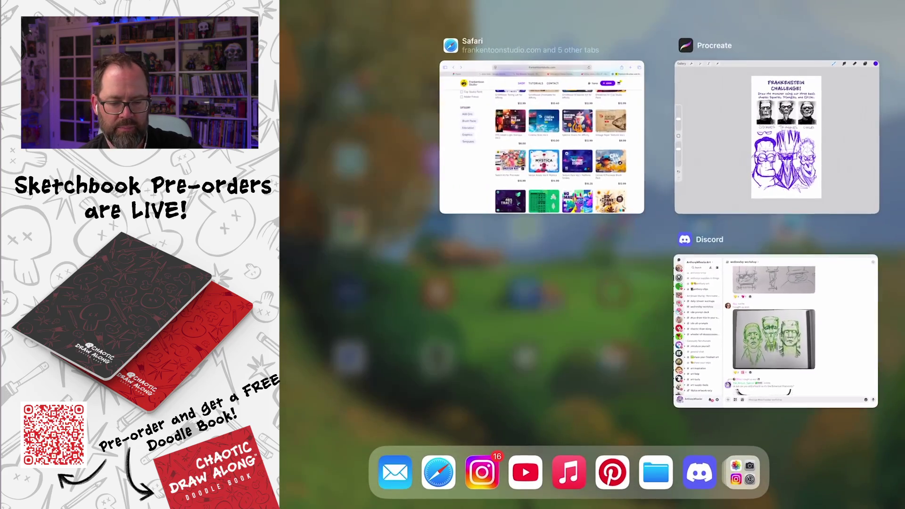
{"action": "left_click", "coordinate": [787, 372]}
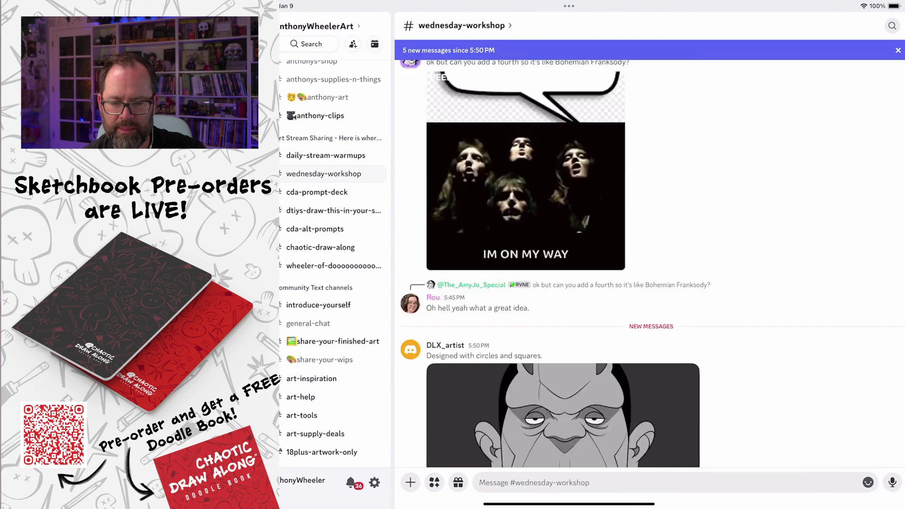
View the grey circles-and-squares Frankenstein entry full screen, then close it
{"action": "left_click", "coordinate": [562, 213]}
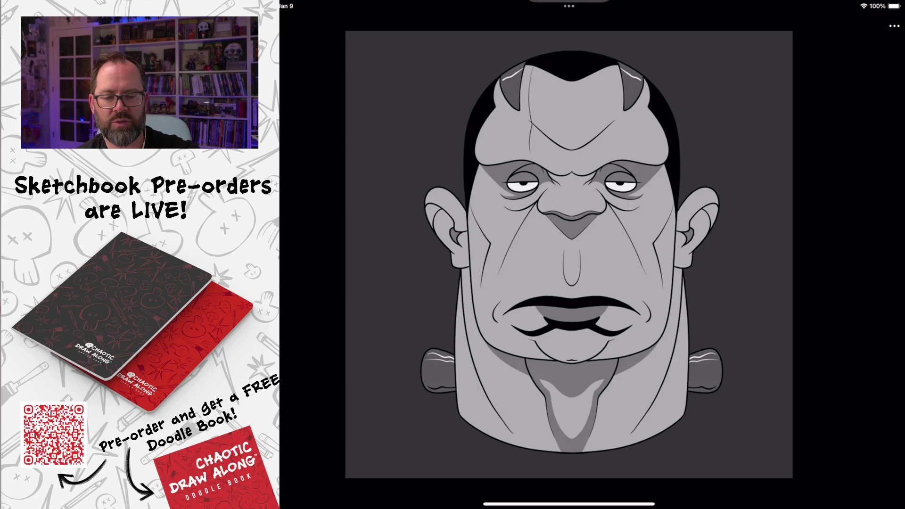
{"action": "key", "text": "super+Tab"}
Zoom in on the three-faces ink drawing full screen, then return to the chat
{"action": "scroll", "coordinate": [563, 259], "scroll_direction": "down", "scroll_amount": 4}
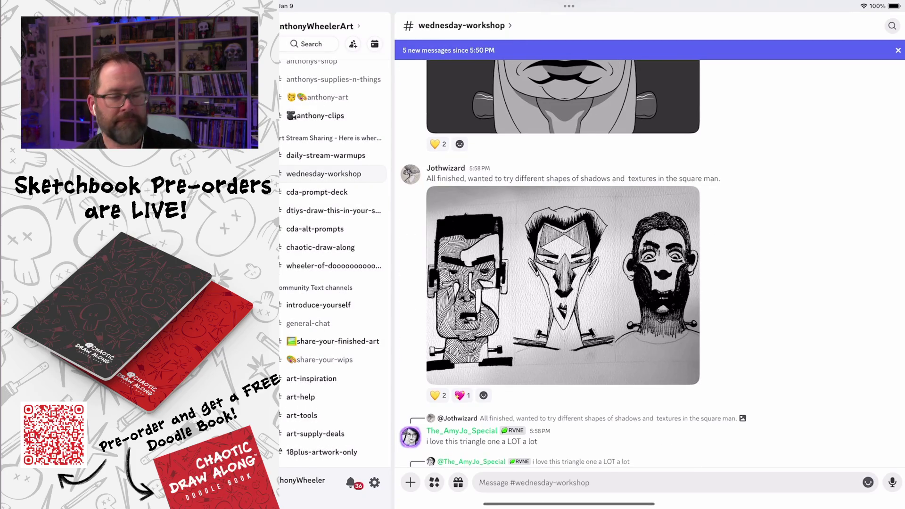
{"action": "left_click", "coordinate": [563, 285]}
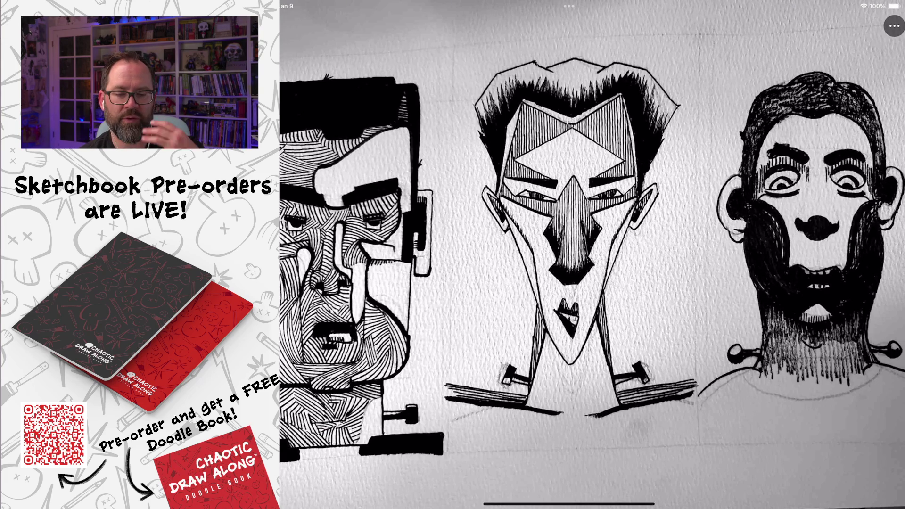
{"action": "scroll", "coordinate": [591, 254], "scroll_direction": "down", "scroll_amount": 5}
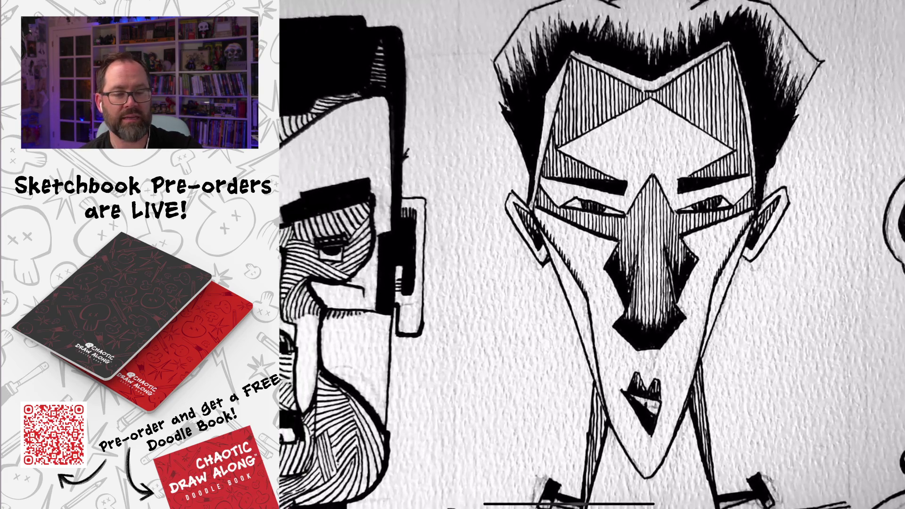
{"action": "scroll", "coordinate": [617, 332], "scroll_direction": "up", "scroll_amount": 3}
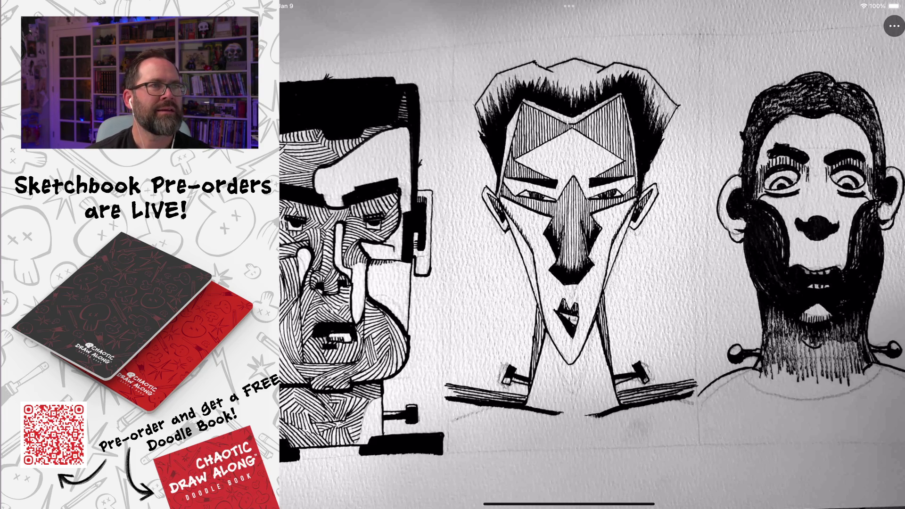
{"action": "key", "text": "Escape"}
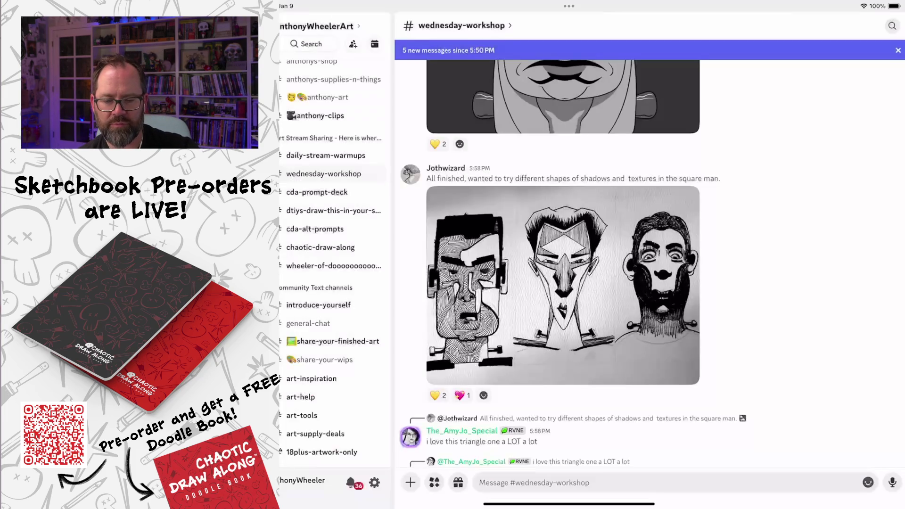
Scroll to the newest messages and open the latest Frankenstein Challenge entry full screen
{"action": "scroll", "coordinate": [649, 254], "scroll_direction": "down", "scroll_amount": 3}
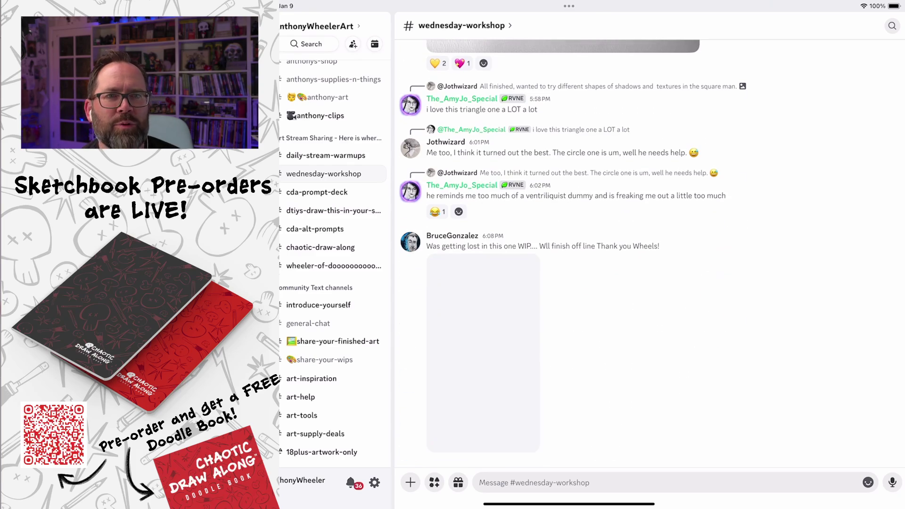
{"action": "left_click", "coordinate": [483, 349]}
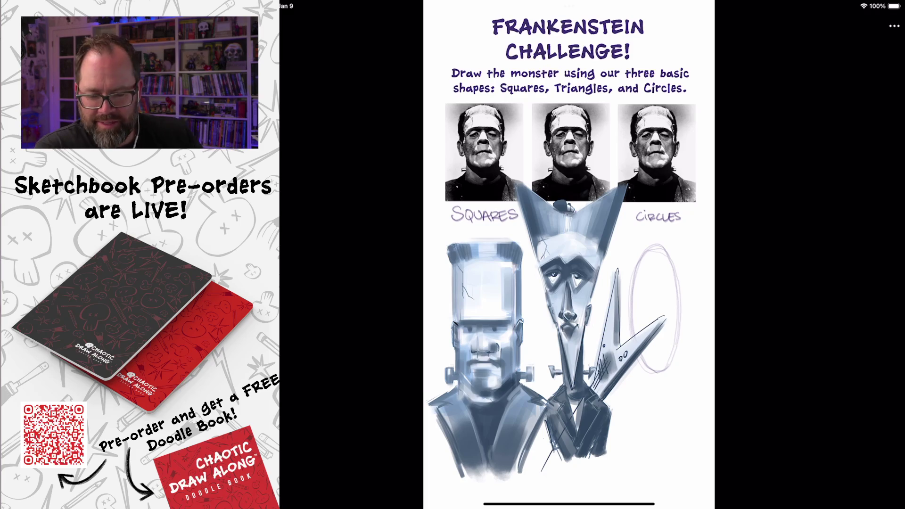
{"action": "key", "text": "Escape"}
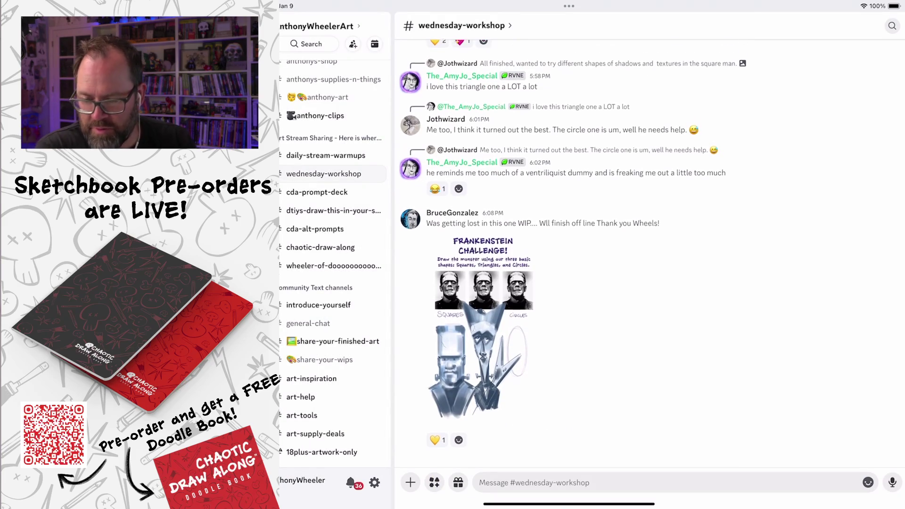